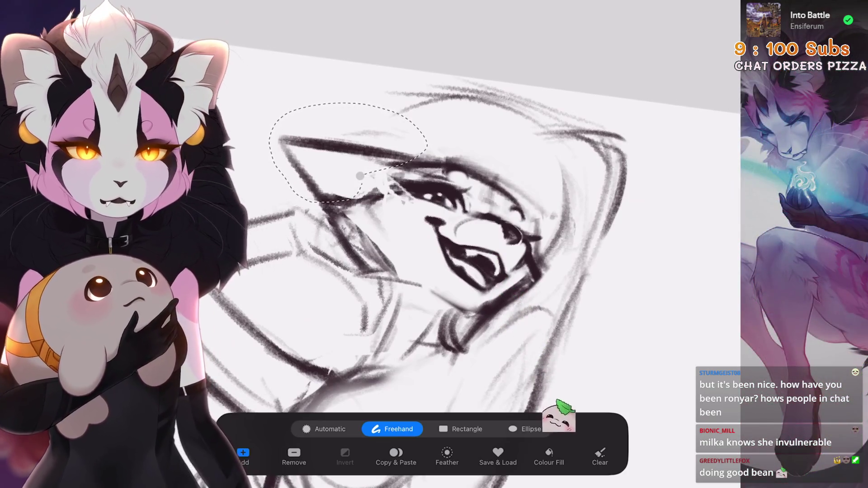
key("v")
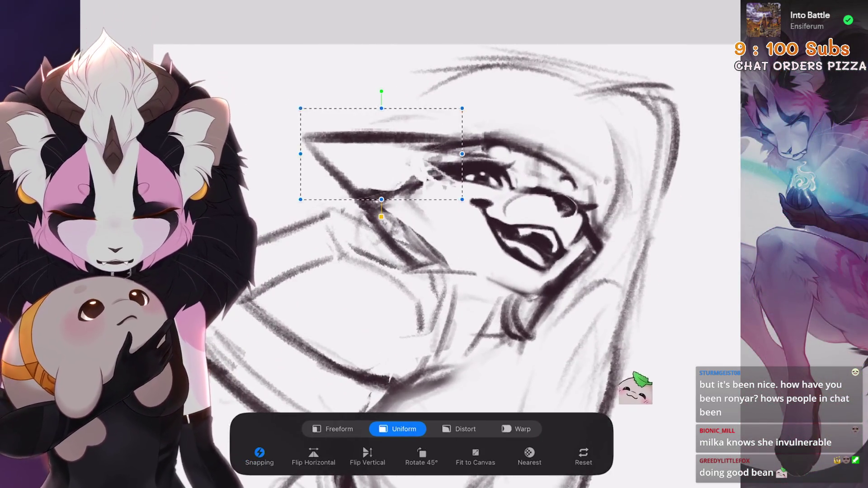
left_click(459, 428)
left_click(517, 429)
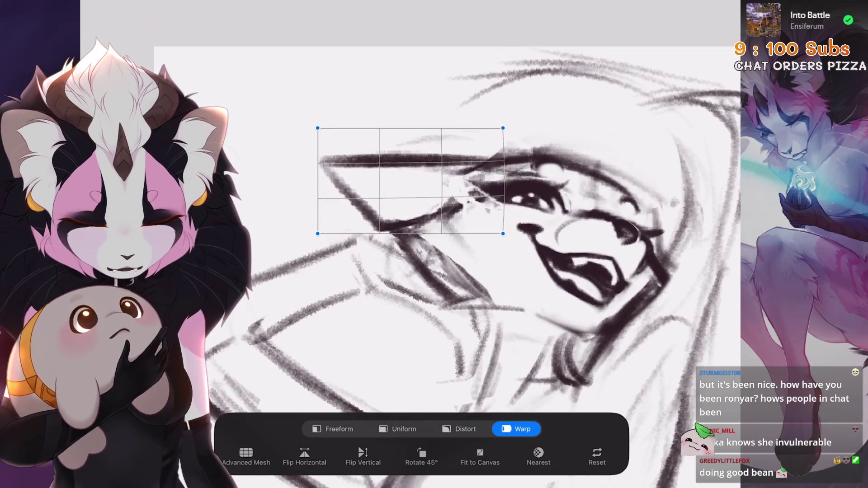
scroll(452, 226, "down", 2)
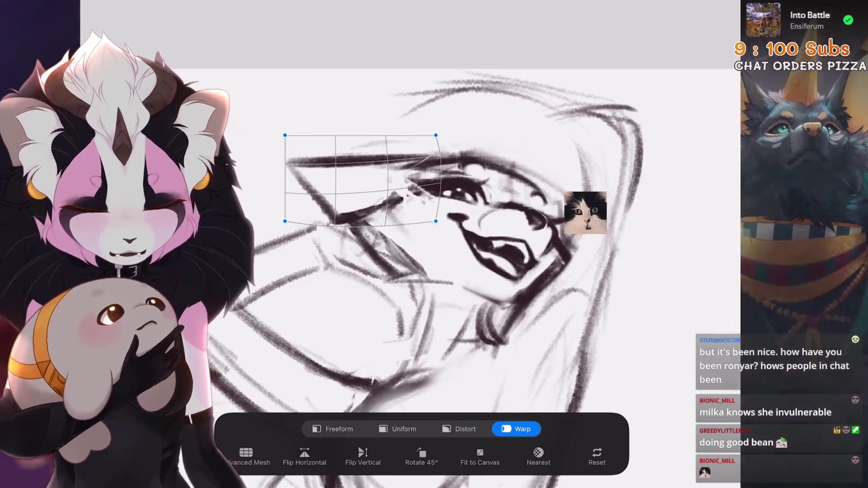
key("ctrl+z")
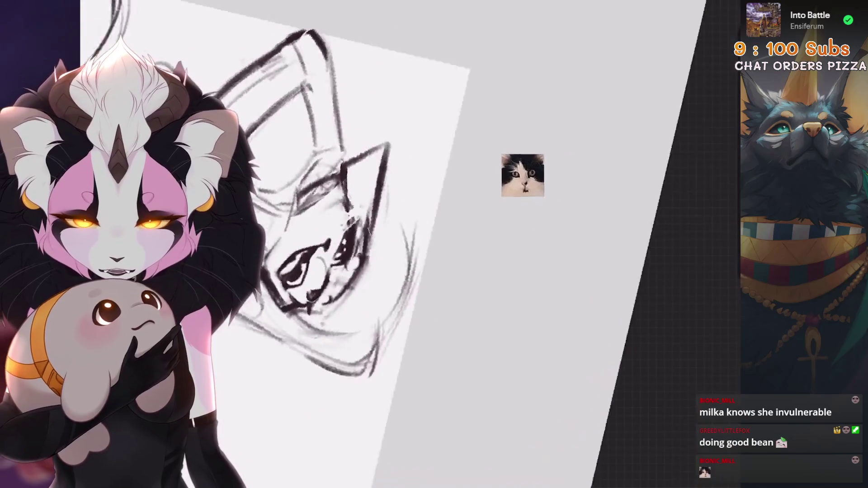
- Switch to the 6B Stift 2 brush and test curved strokes beside the ear, keeping one
left_click(613, 4)
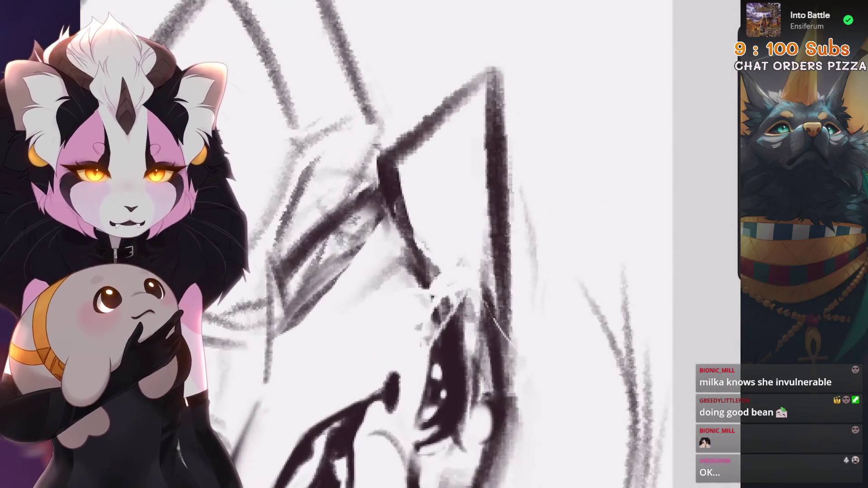
key("ctrl+z")
left_click_drag(490, 122, 441, 260)
key("ctrl+z")
key("ctrl+z")
mouse_move(479, 135)
left_mouse_down()
mouse_move(441, 253)
mouse_move(431, 206)
mouse_move(445, 249)
left_mouse_up()
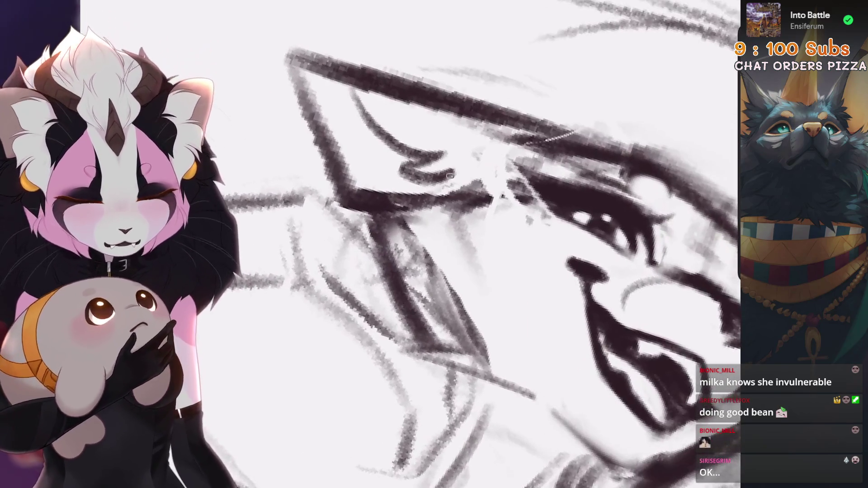
left_click_drag(454, 171, 436, 196)
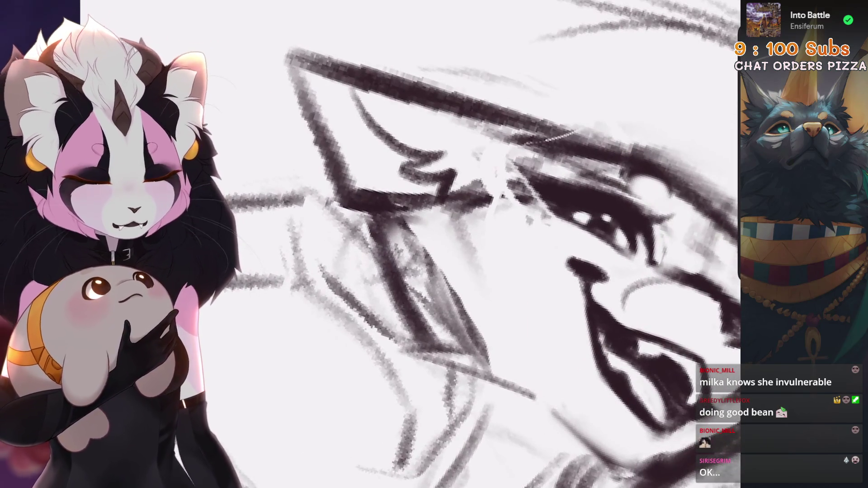
key("ctrl+z")
key("ctrl+z")
key("ctrl+z")
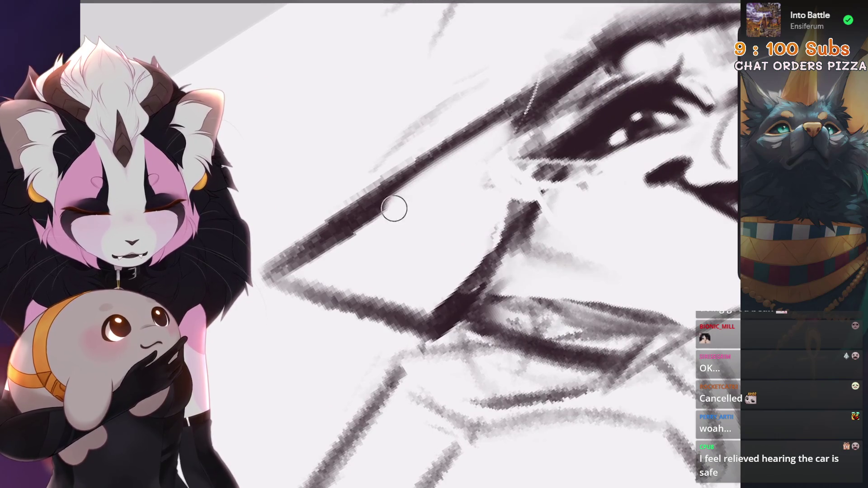
- Undo the latest erase and pencil stroke on the ear
scroll(498, 244, "down", 5)
key("ctrl+z")
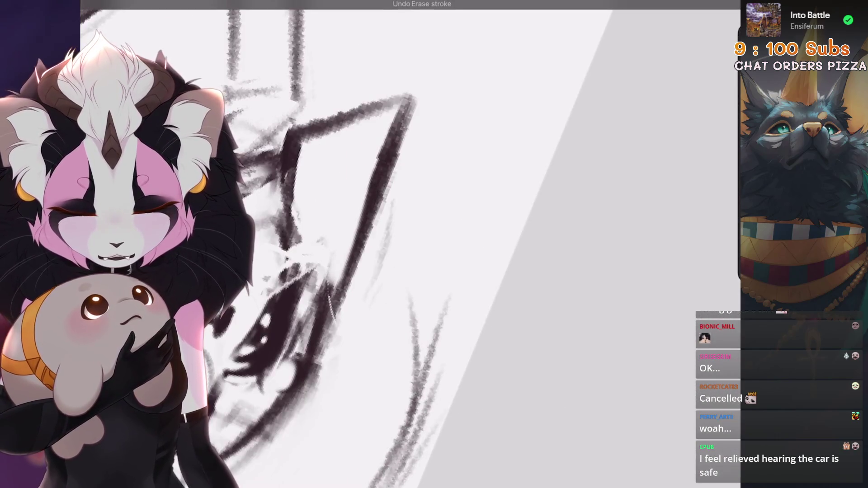
scroll(407, 244, "up", 2)
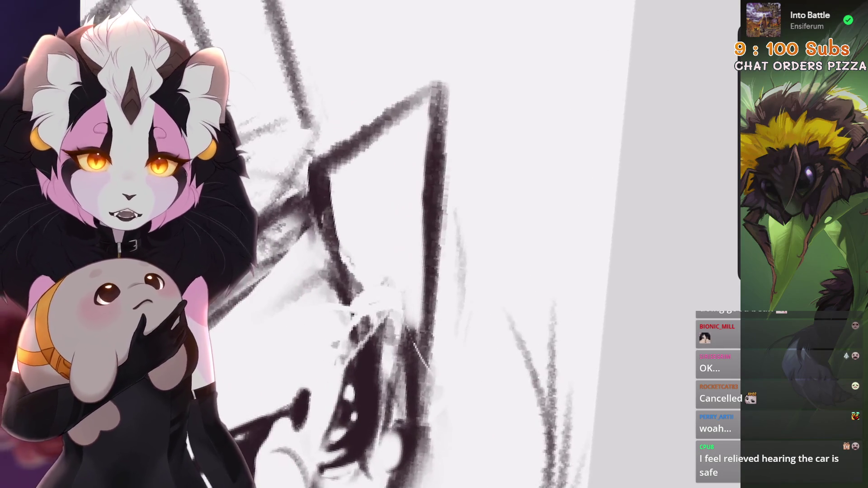
scroll(316, 181, "up", 2)
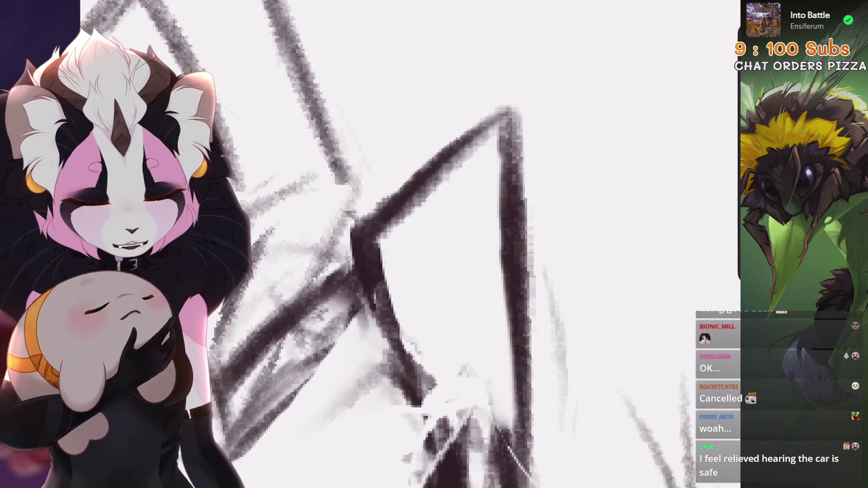
key("ctrl+z")
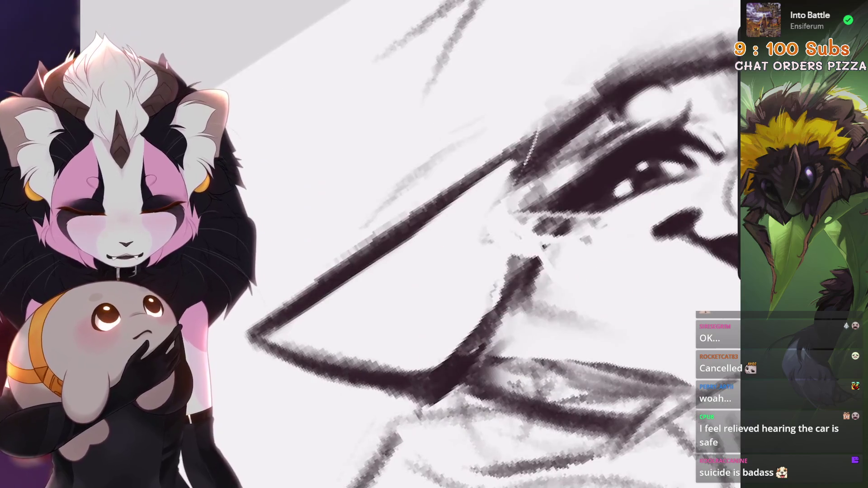
- Test a short stroke and a darker inner-line stroke on the ear, undoing both
left_click_drag(348, 285, 401, 271)
key("ctrl+z")
key("ctrl+z")
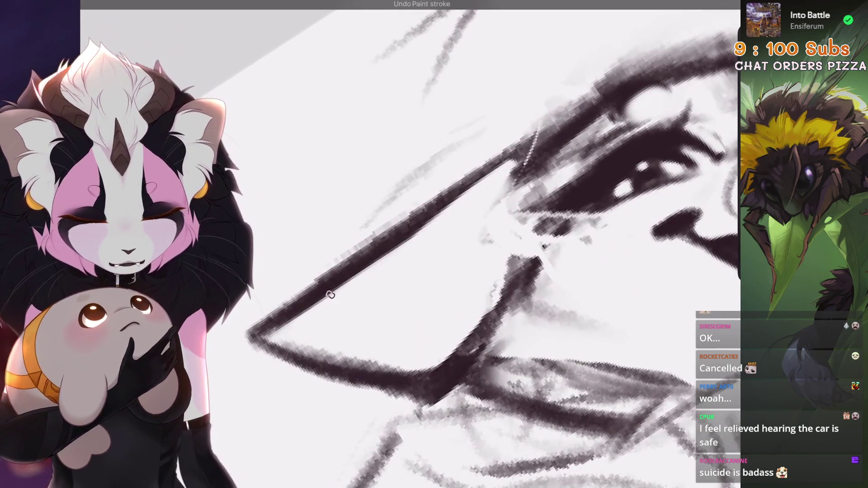
left_click_drag(331, 294, 457, 230)
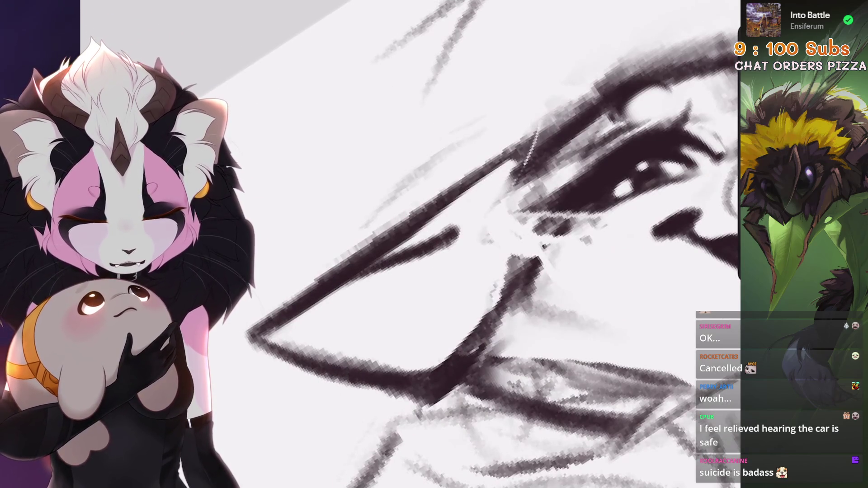
key("ctrl+z")
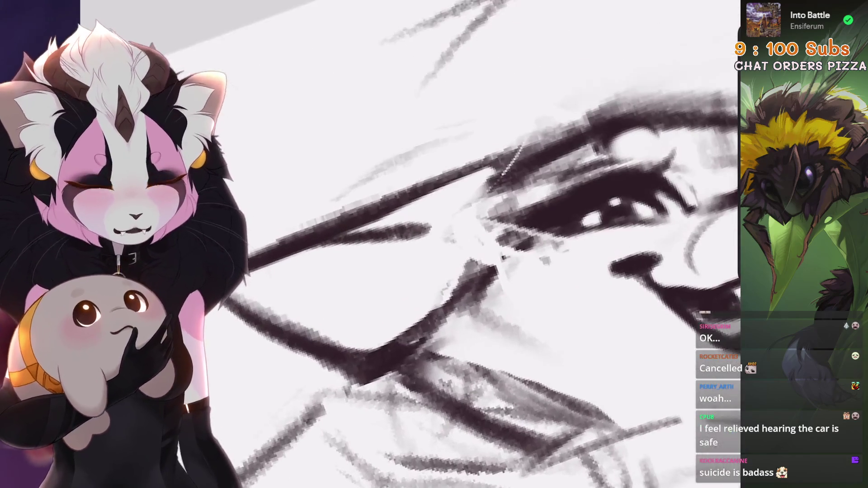
key("ctrl+z")
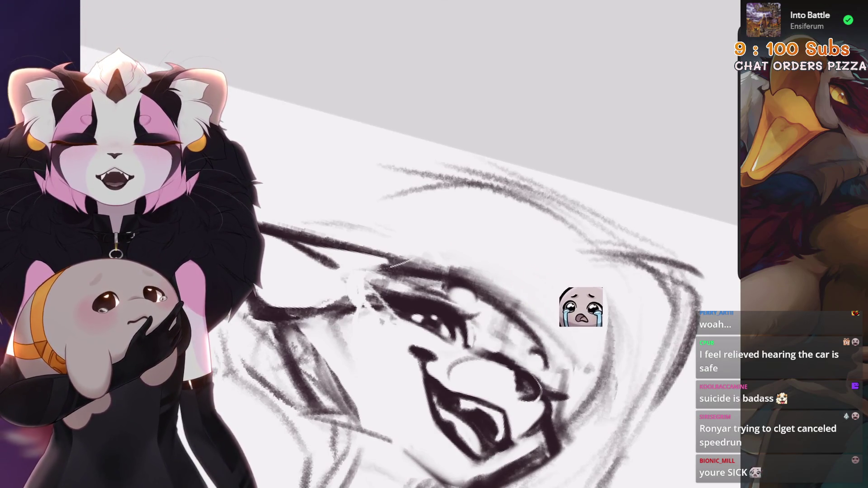
- Restore the erased mark and thin the upper edge of the thick ear line
scroll(459, 238, "up", 10)
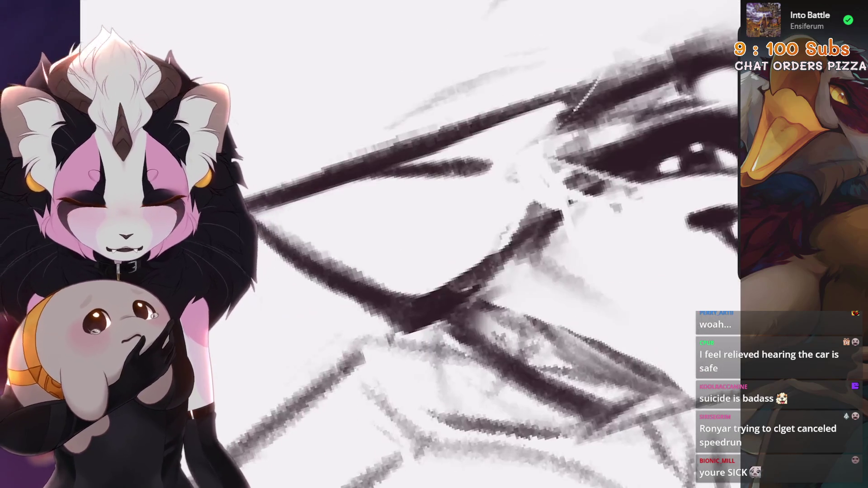
scroll(459, 238, "down", 2)
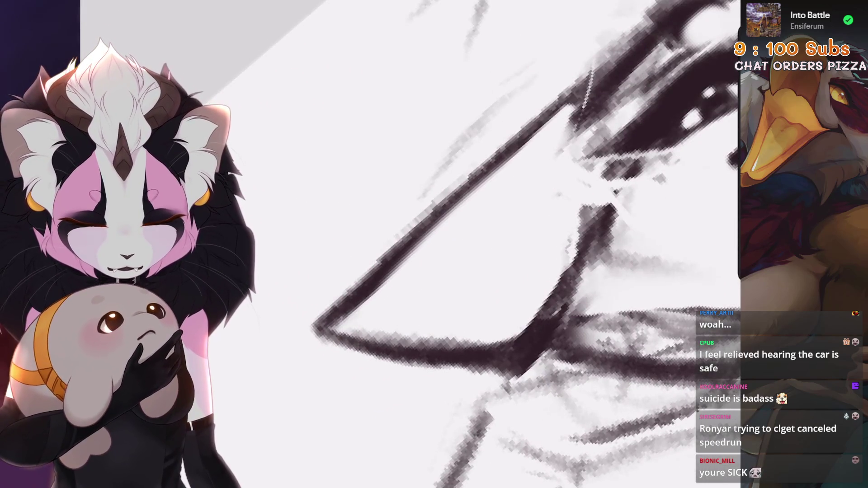
key("ctrl+z")
left_click_drag(542, 129, 396, 282)
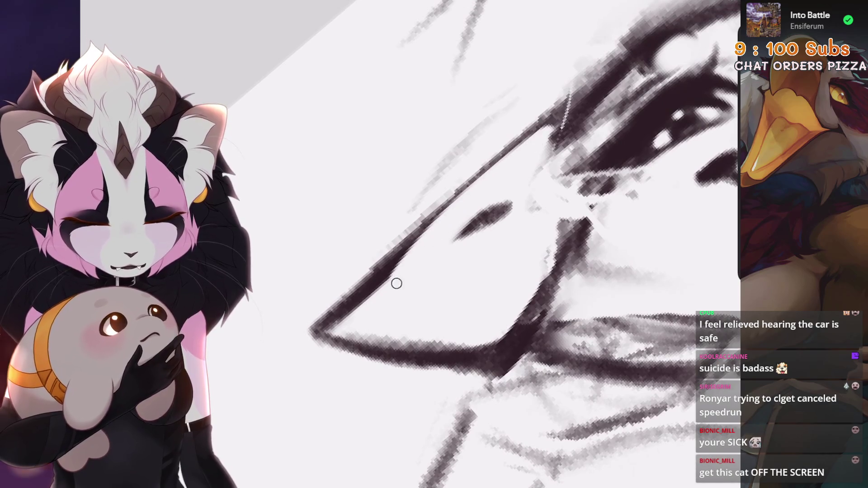
- Remove the stray strokes near the eye and along the ear line
scroll(459, 239, "down", 5)
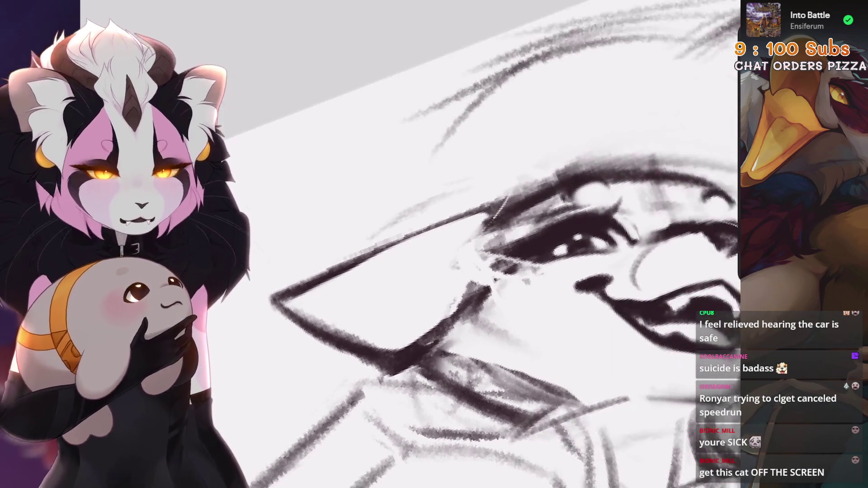
scroll(399, 285, "up", 5)
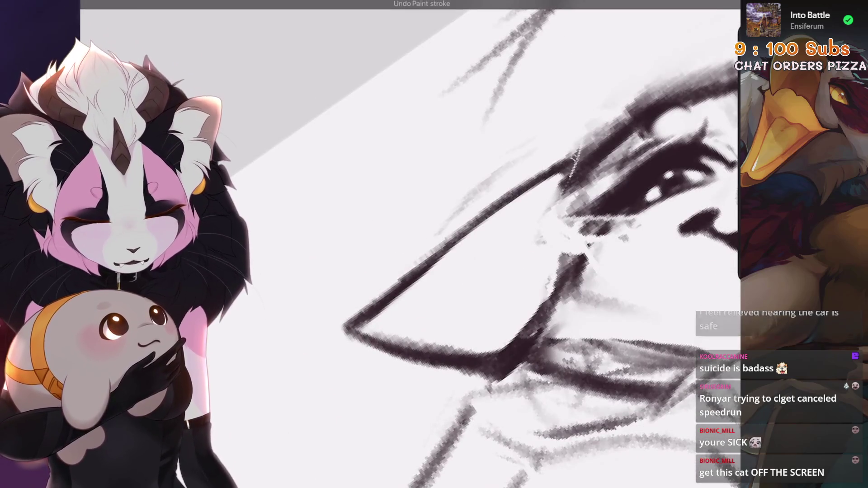
scroll(399, 286, "down", 5)
key("ctrl+z")
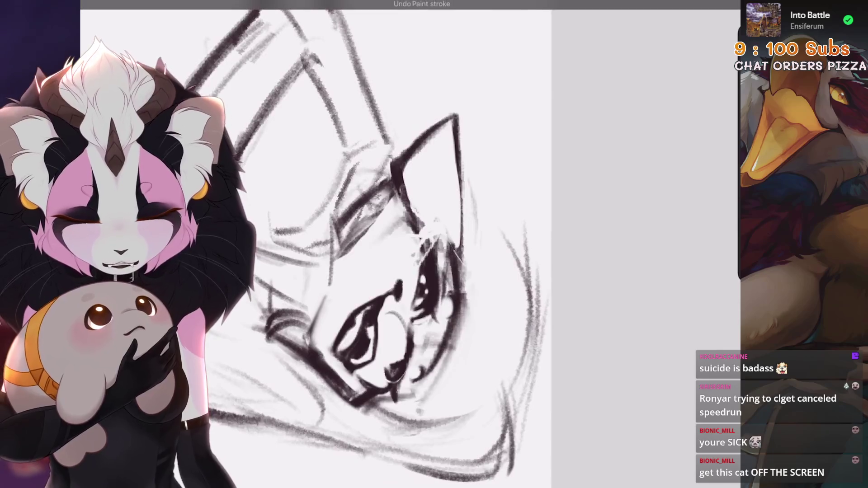
scroll(399, 286, "up", 5)
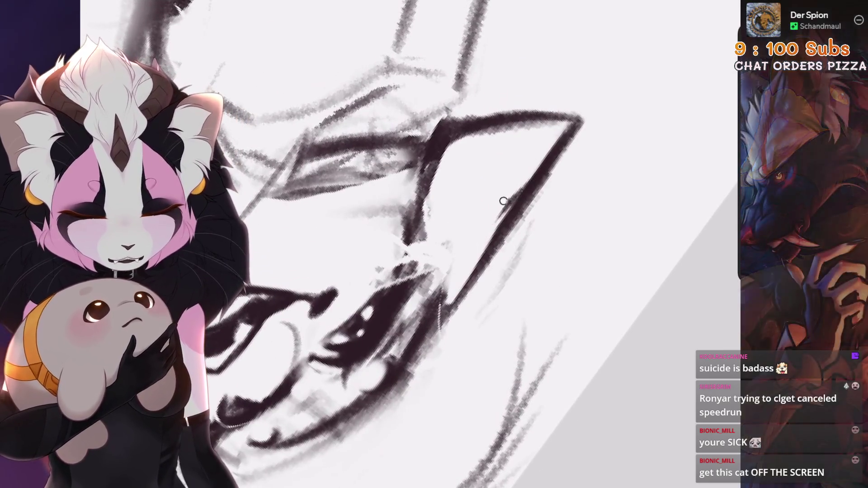
scroll(399, 286, "down", 1)
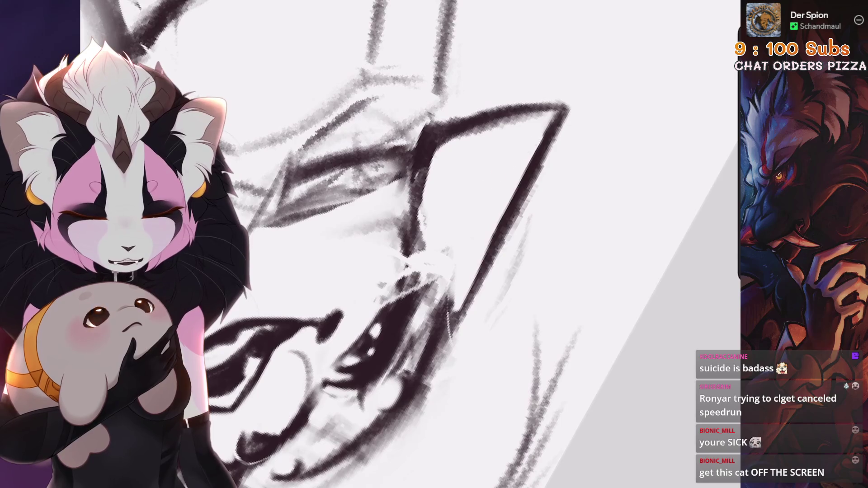
key("ctrl+z")
- Try a short stroke at the ear line and undo it
mouse_move(443, 212)
left_mouse_down()
mouse_move(454, 174)
mouse_move(430, 233)
left_mouse_up()
key("ctrl+z")
scroll(429, 233, "down", 4)
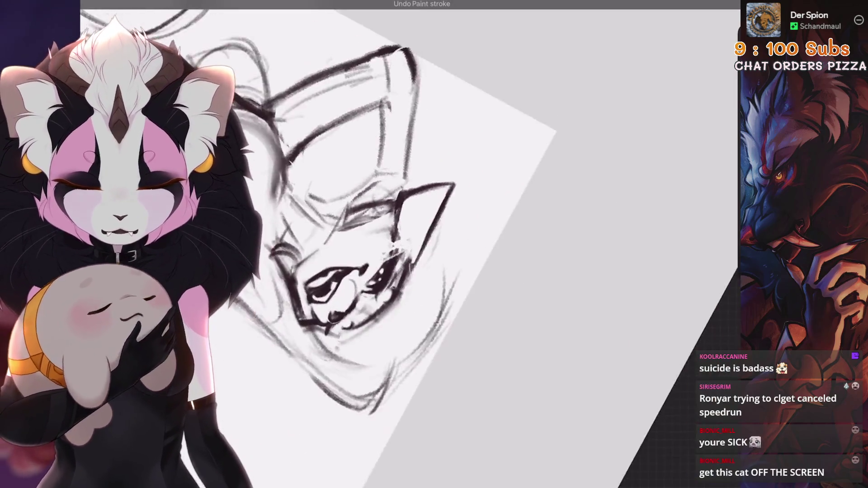
scroll(407, 244, "up", 3)
scroll(407, 244, "down", 3)
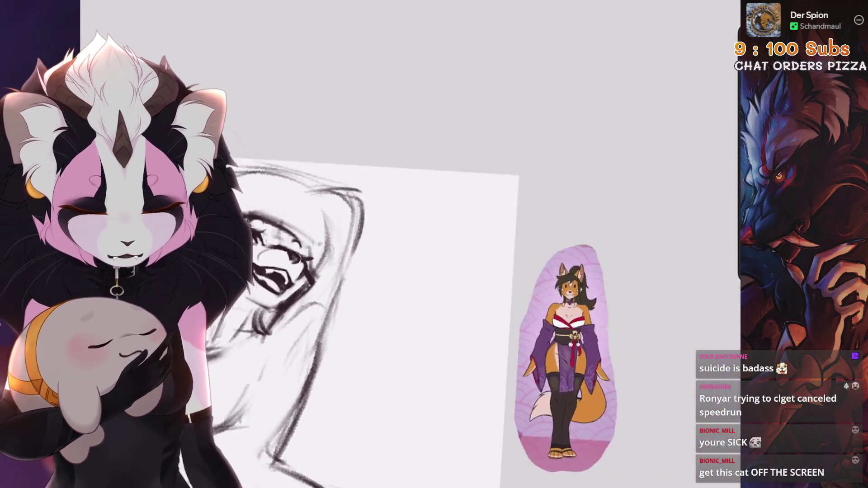
- Zoom onto the head and try a pencil line along the ear edge, undoing it
scroll(406, 244, "down", 3)
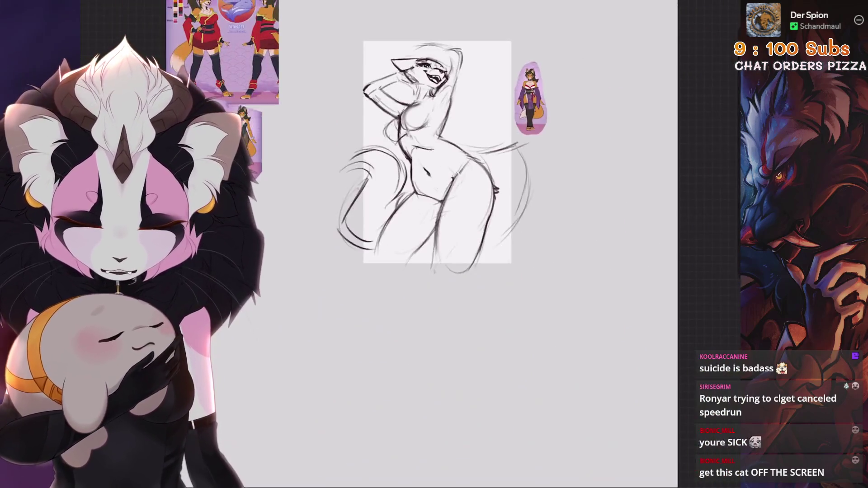
scroll(407, 244, "up", 6)
scroll(407, 245, "up", 5)
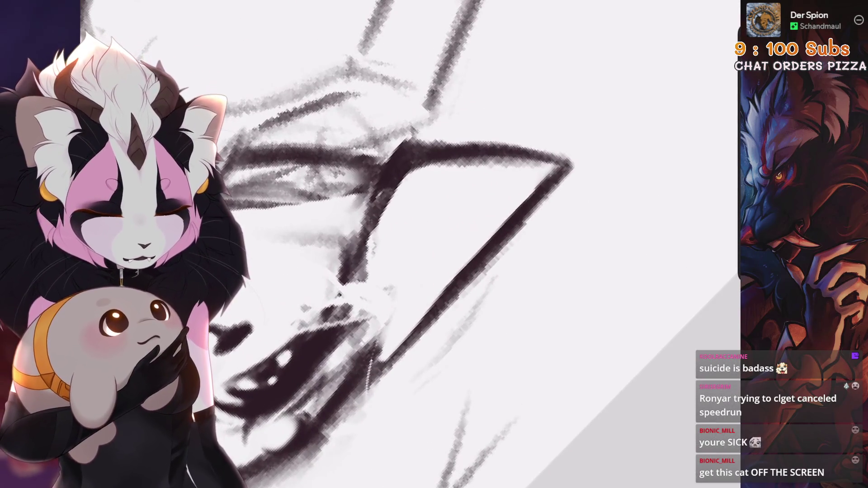
scroll(402, 316, "up", 2)
scroll(405, 323, "up", 2)
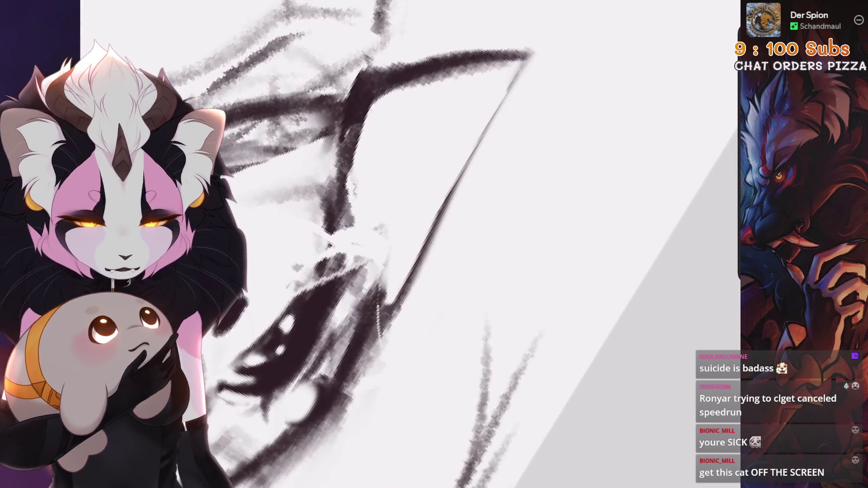
left_click_drag(525, 61, 461, 150)
key("ctrl+z")
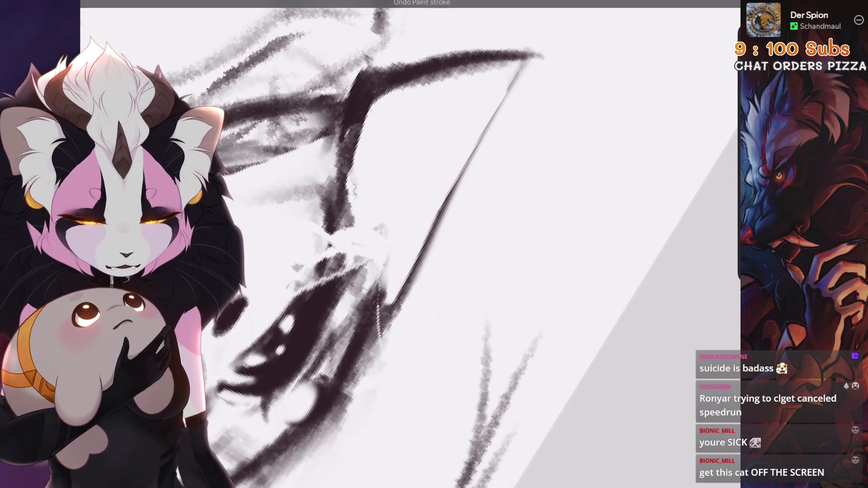
- Redraw the ear-edge line at several lengths, keeping a shorter diagonal stroke
left_click_drag(525, 61, 459, 149)
key("ctrl+z")
mouse_move(524, 61)
left_mouse_down()
mouse_move(441, 181)
mouse_move(414, 283)
left_mouse_up()
key("ctrl+z")
key("ctrl+z")
mouse_move(527, 61)
left_mouse_down()
mouse_move(484, 115)
mouse_move(416, 260)
left_mouse_up()
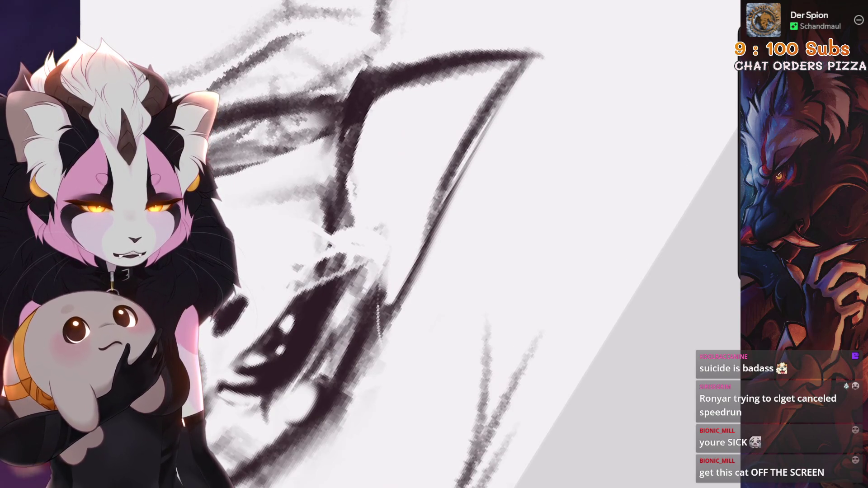
scroll(463, 188, "up", 2)
scroll(460, 165, "up", 2)
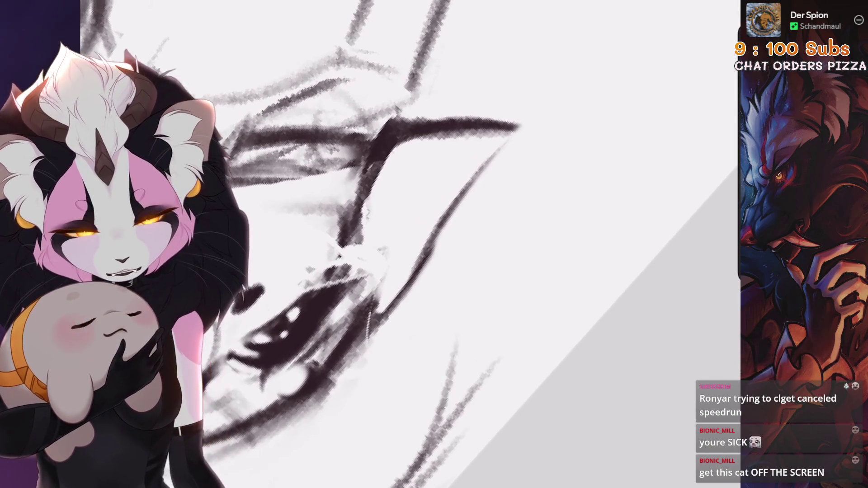
scroll(407, 226, "down", 2)
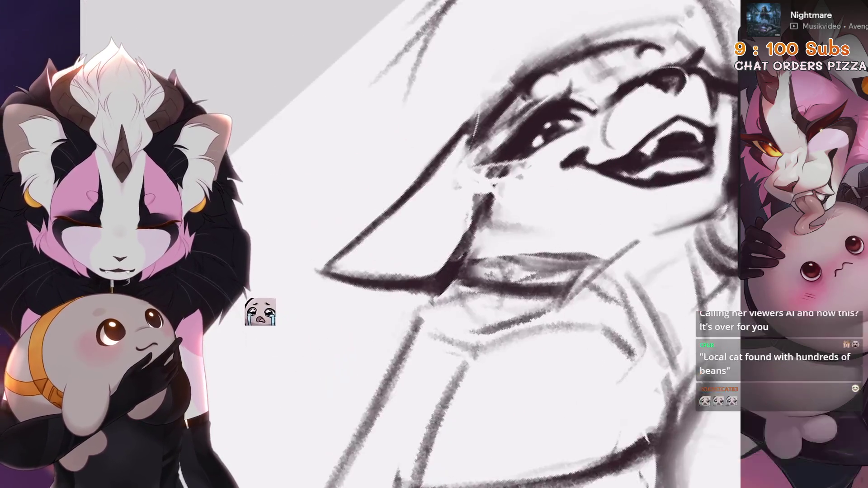
- Undo the last two strokes and sketch a new taller ear shape, redrawing it once
key("ctrl+z")
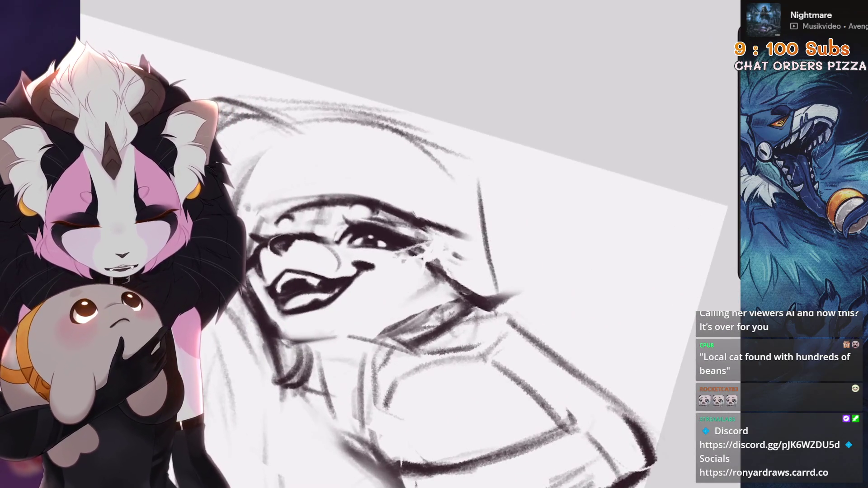
key("ctrl+z")
left_click_drag(405, 204, 443, 136)
key("ctrl+z")
left_click_drag(383, 201, 468, 240)
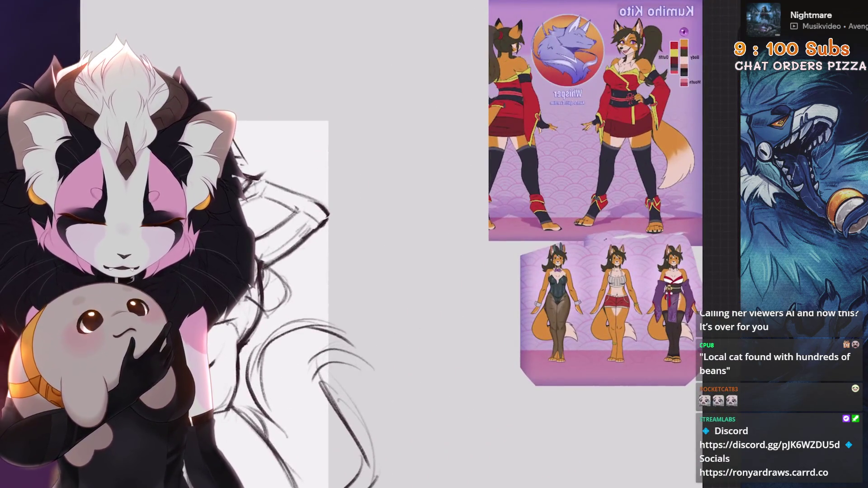
- Undo the last stroke, freehand-select the ear, and warp it into a better-fitting shape
key("ctrl+z")
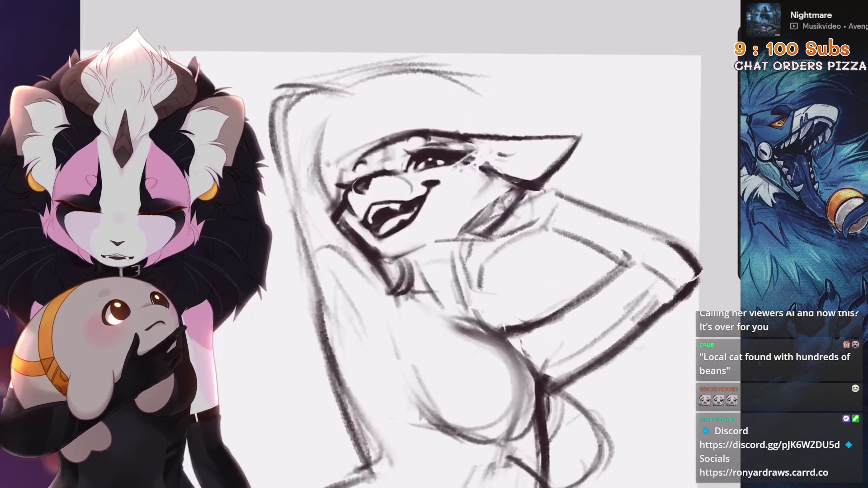
key("s")
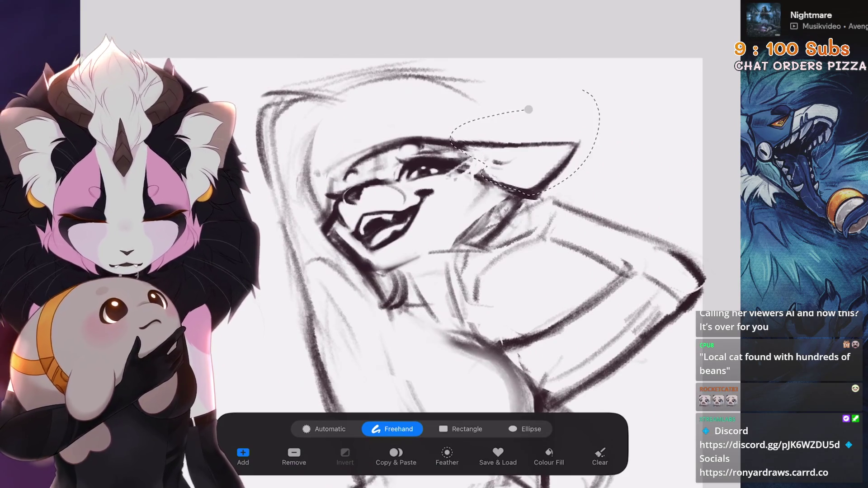
key("v")
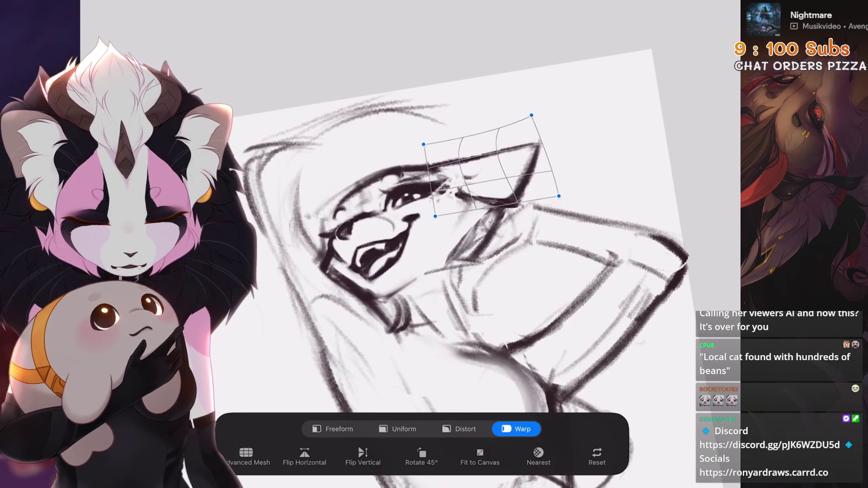
scroll(434, 244, "down", 5)
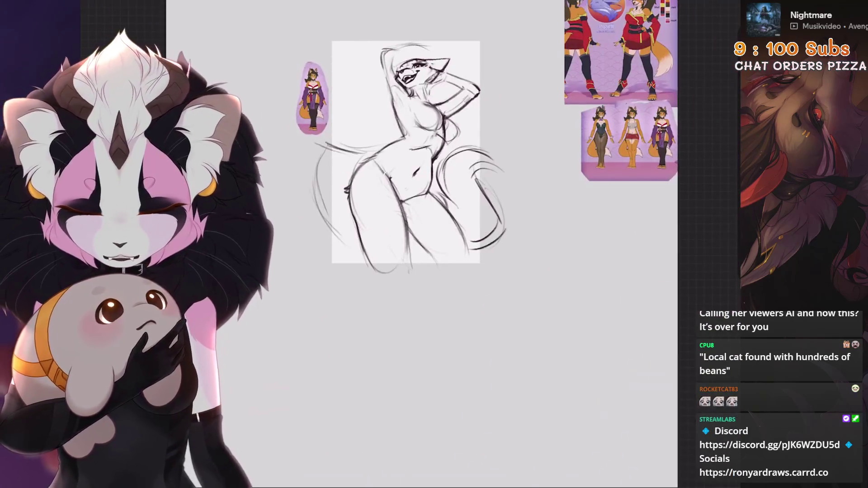
key("ctrl+shift+z")
- Enlarge the head with a corner handle, then nudge it up and tilt it into place
scroll(411, 176, "up", 5)
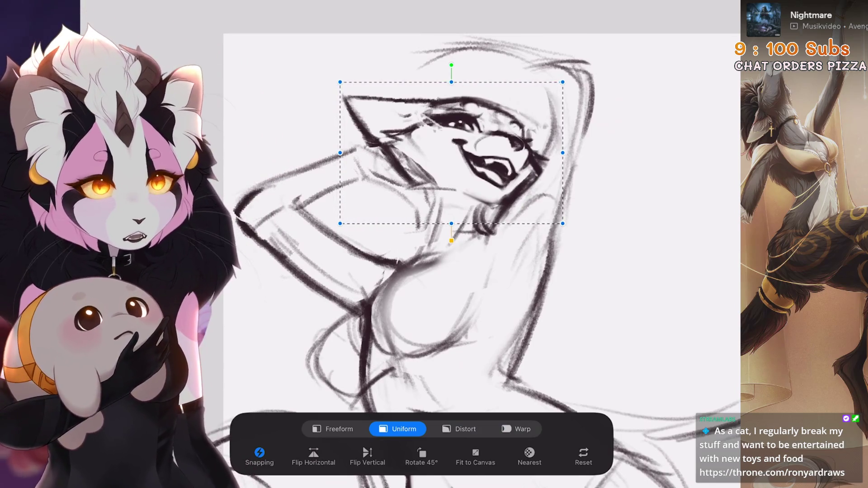
mouse_move(562, 82)
left_mouse_down()
mouse_move(616, 117)
mouse_move(612, 111)
left_mouse_up()
scroll(470, 244, "down", 5)
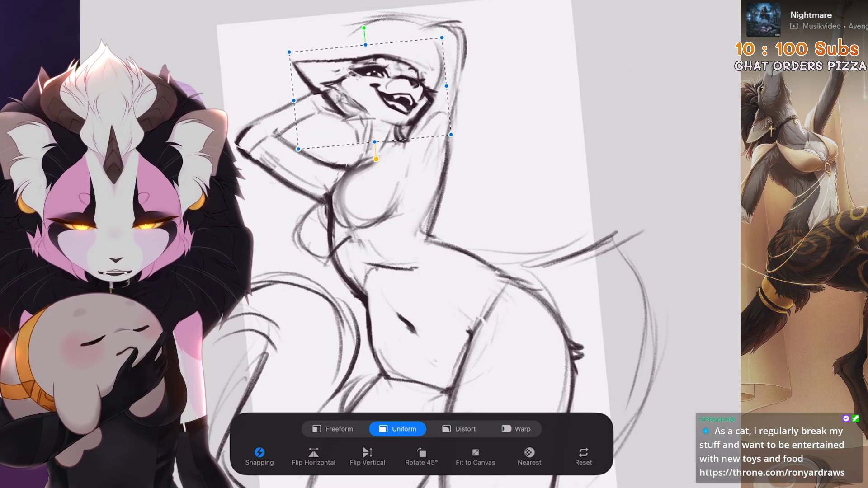
scroll(407, 217, "down", 1)
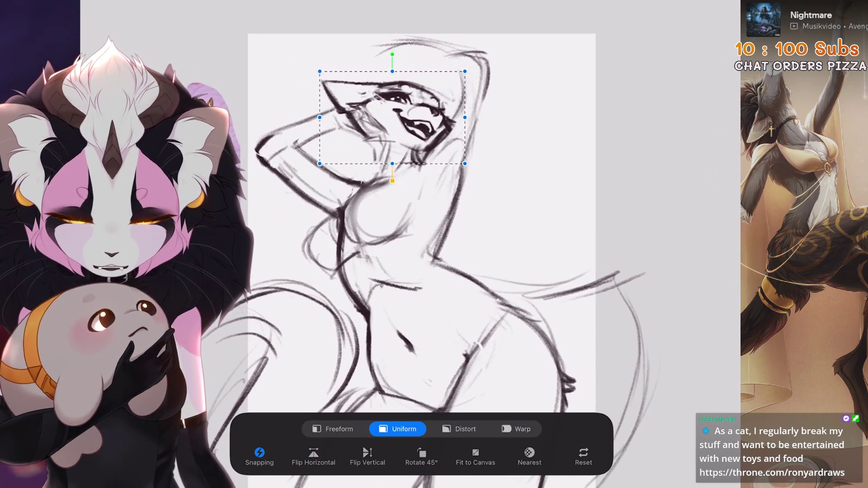
left_click_drag(392, 117, 401, 106)
left_click_drag(401, 107, 396, 109)
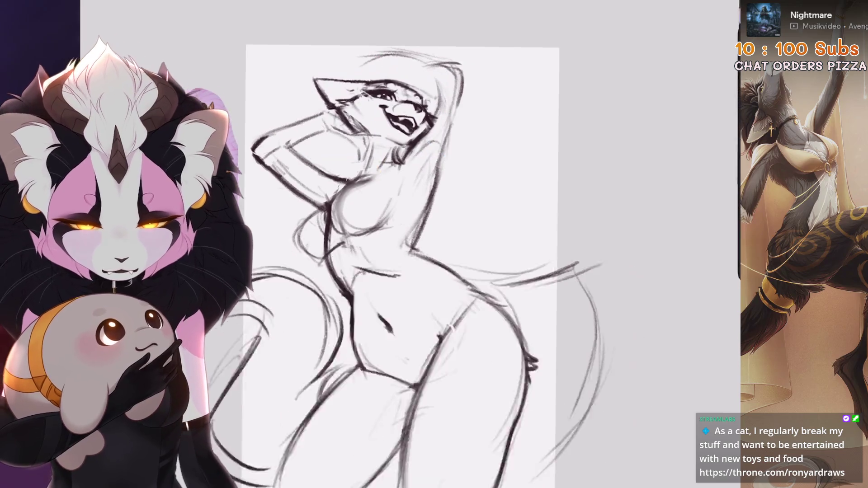
scroll(421, 244, "down", 5)
scroll(384, 272, "up", 5)
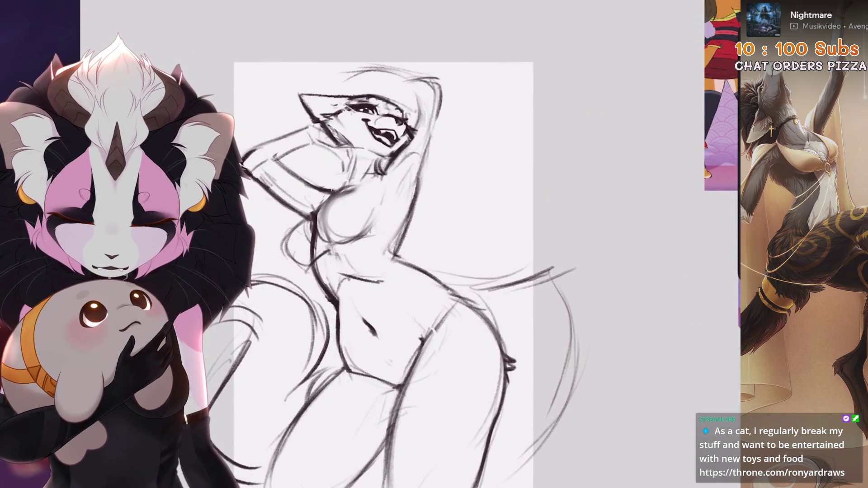
scroll(407, 203, "down", 5)
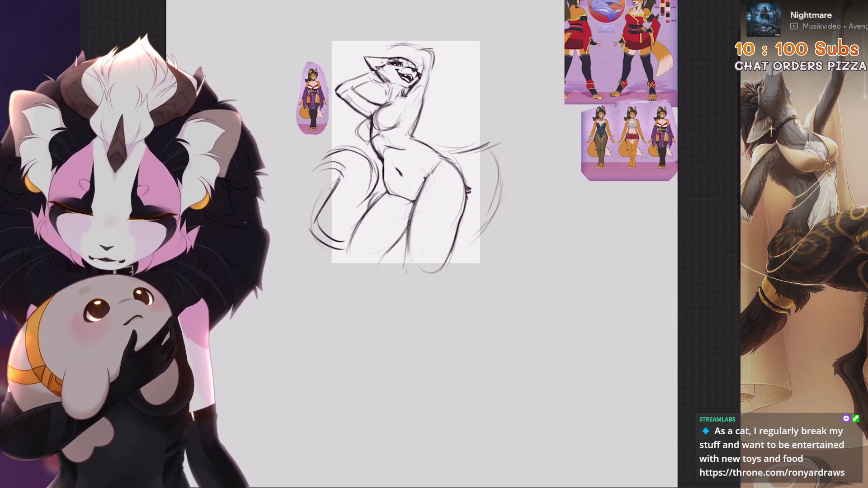
- Pan and zoom over the Kumiho Kito reference sheet
scroll(407, 203, "up", 5)
scroll(407, 226, "up", 5)
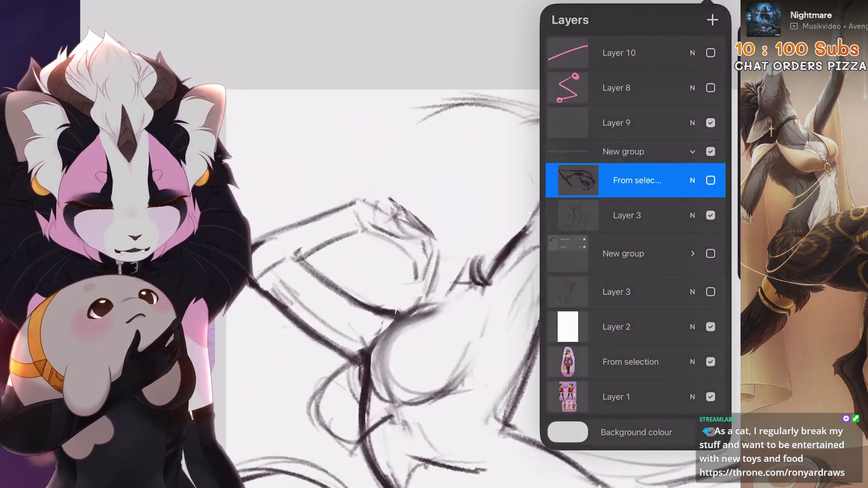
scroll(407, 226, "up", 3)
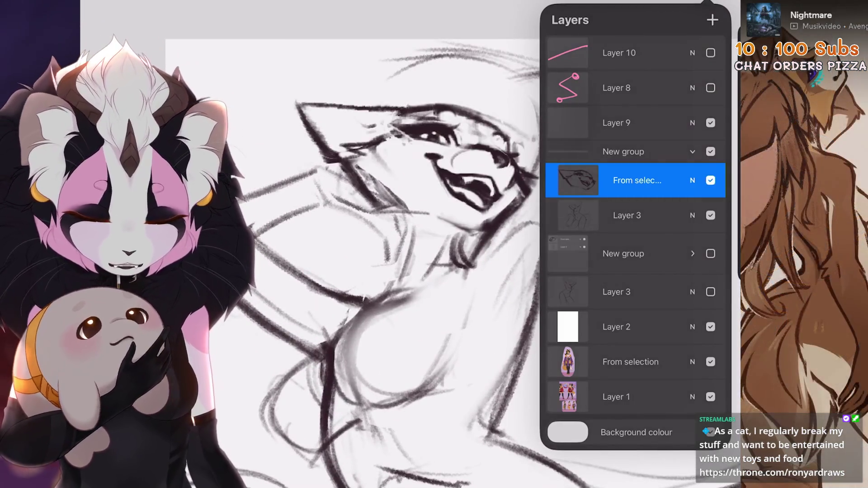
scroll(362, 249, "down", 5)
scroll(447, 245, "right", 5)
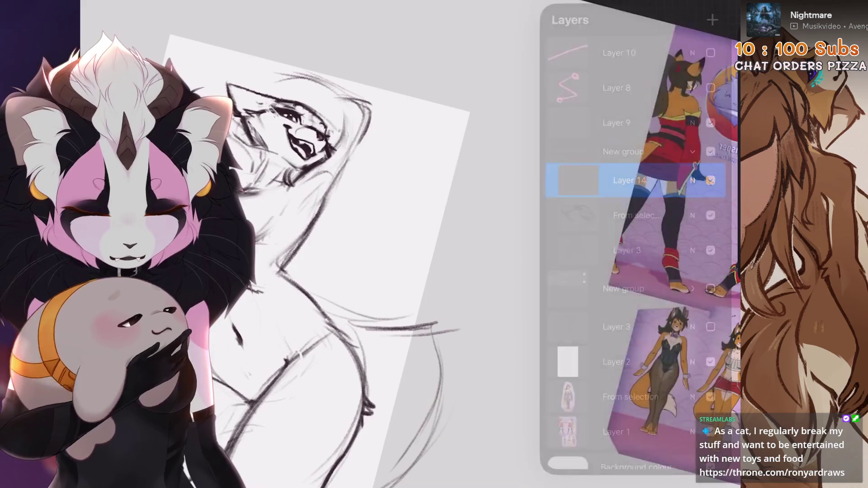
scroll(448, 244, "down", 5)
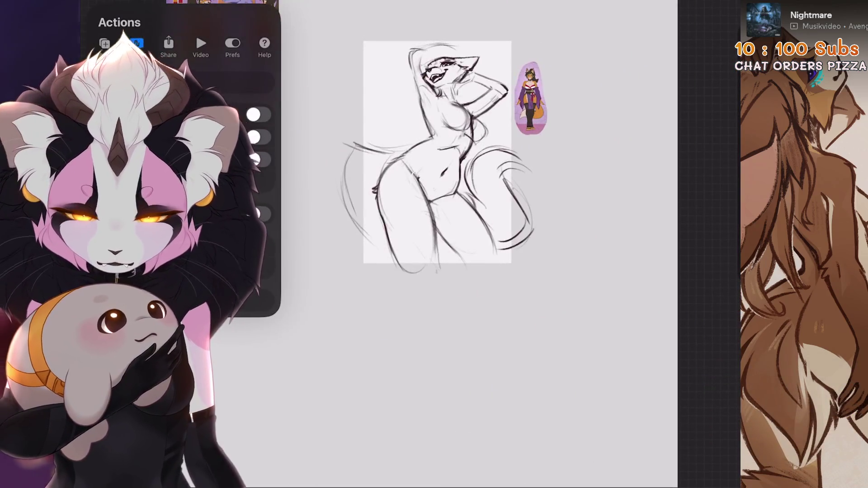
- Select the sketch group, briefly transform it, then return to Layer 14
key("l")
left_click(620, 149)
key("v")
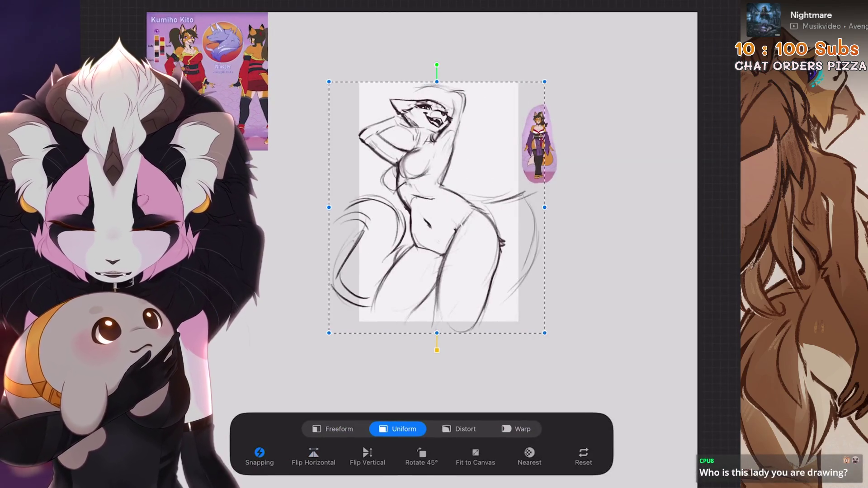
key("l")
scroll(434, 244, "up", 5)
left_click(629, 180)
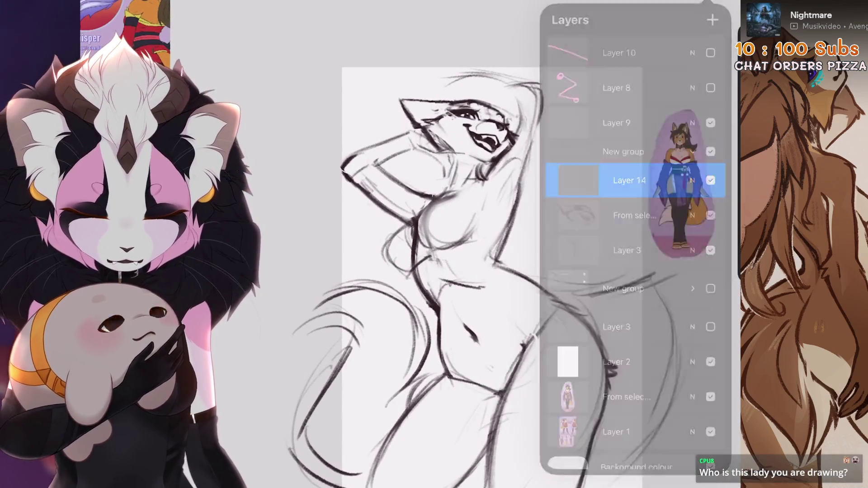
- Zoom back to the sketch's face and undo the latest paint stroke
scroll(434, 244, "left", 5)
scroll(317, 181, "up", 3)
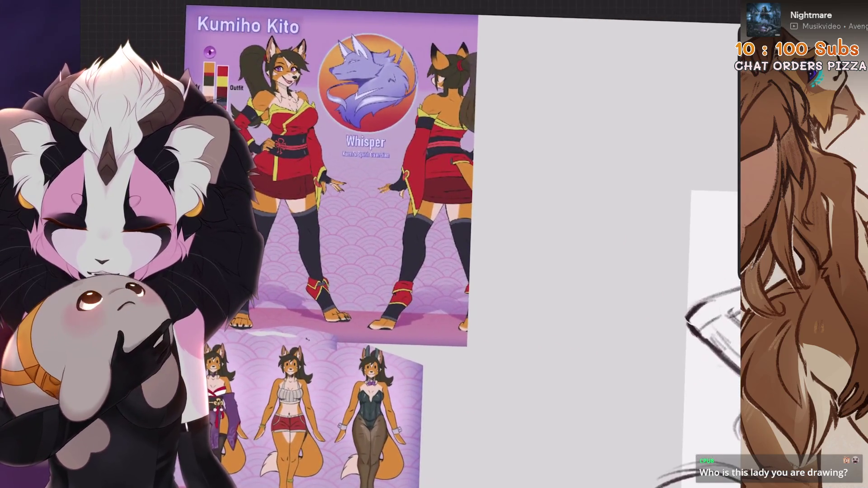
scroll(330, 181, "up", 3)
scroll(344, 253, "down", 5)
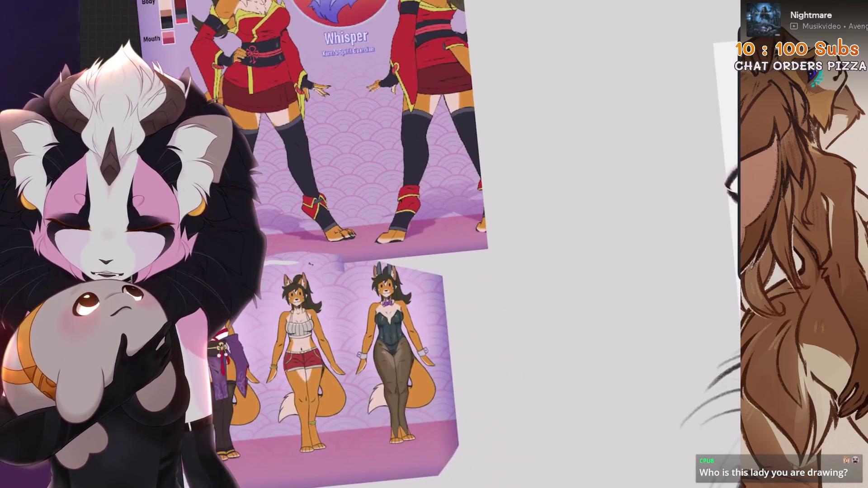
scroll(656, 316, "up", 5)
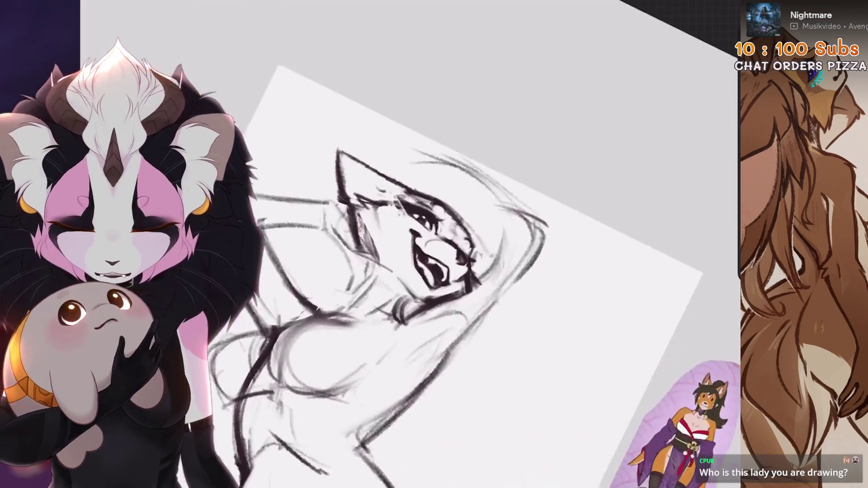
key("ctrl+z")
key("ctrl+z")
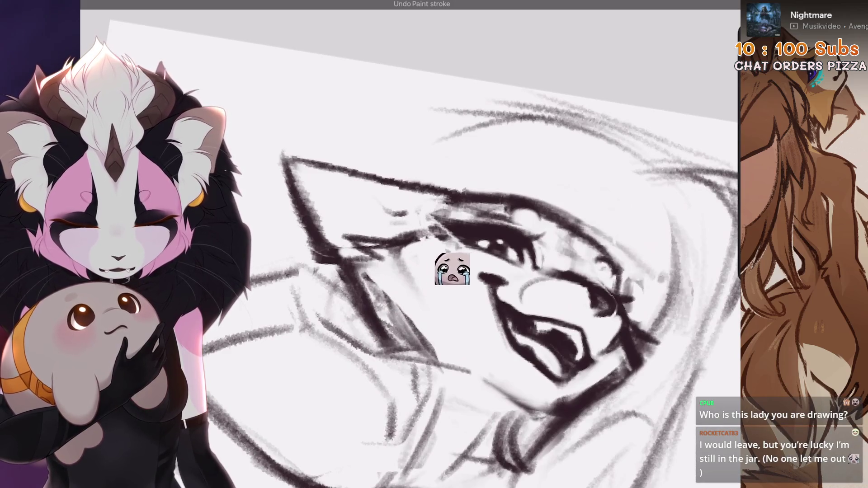
- Sketch curves over the ear and eye, undo them, and tilt the canvas
left_click_drag(470, 172, 361, 344)
key("ctrl+z")
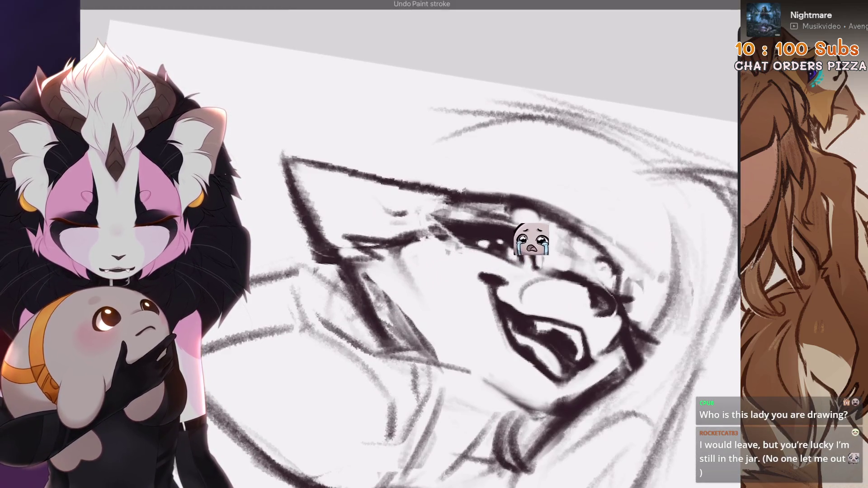
key("ctrl+z")
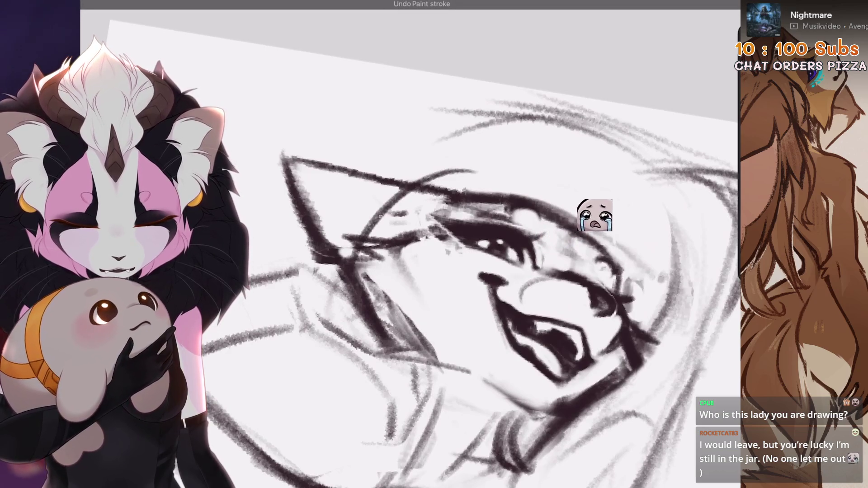
mouse_move(415, 185)
left_mouse_down()
mouse_move(446, 172)
mouse_move(432, 165)
mouse_move(590, 92)
left_mouse_up()
key("4")
key("ctrl+z")
- Add new hair strokes atop the head, then rotate and zoom to compare with the references
left_click_drag(455, 161, 582, 69)
left_click_drag(491, 141, 591, 114)
key("4")
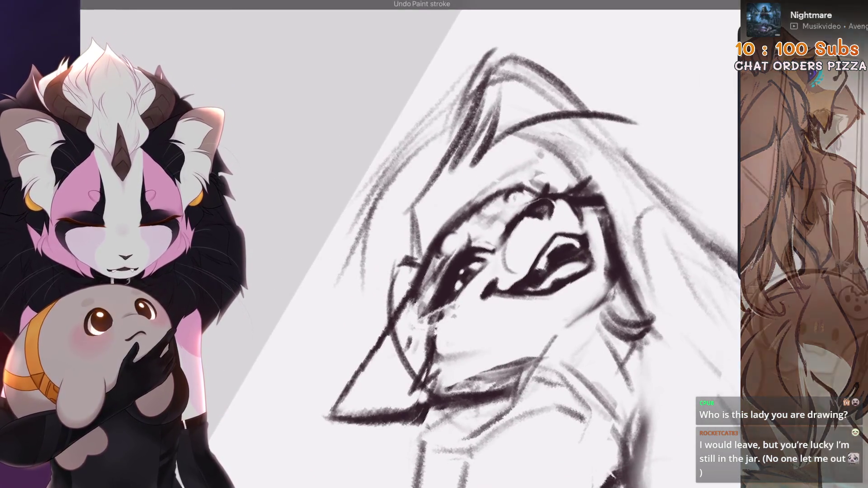
key("5")
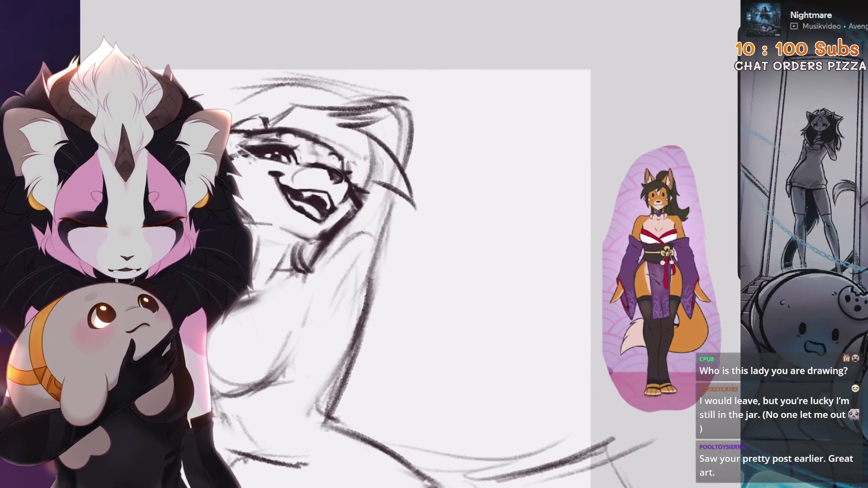
key("4")
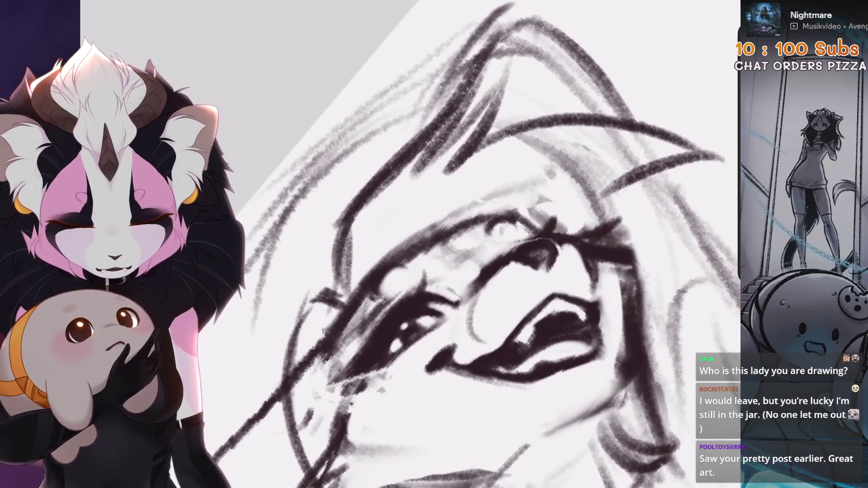
key("ctrl+minus")
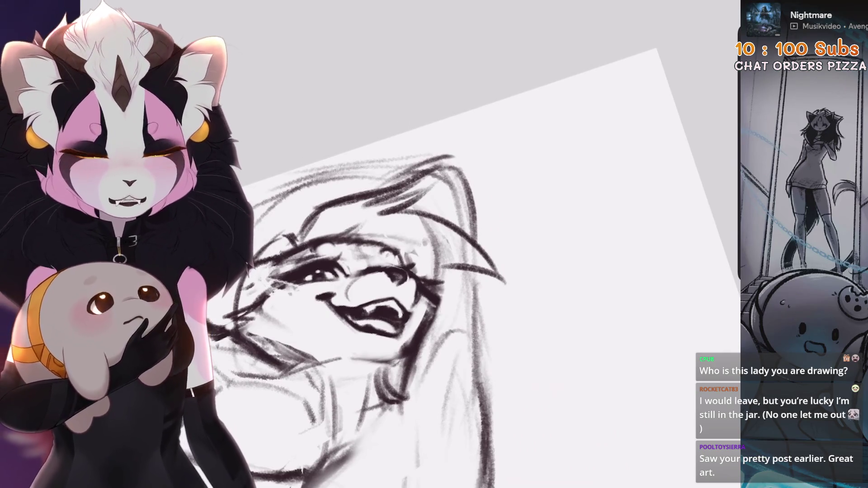
key("ctrl+minus")
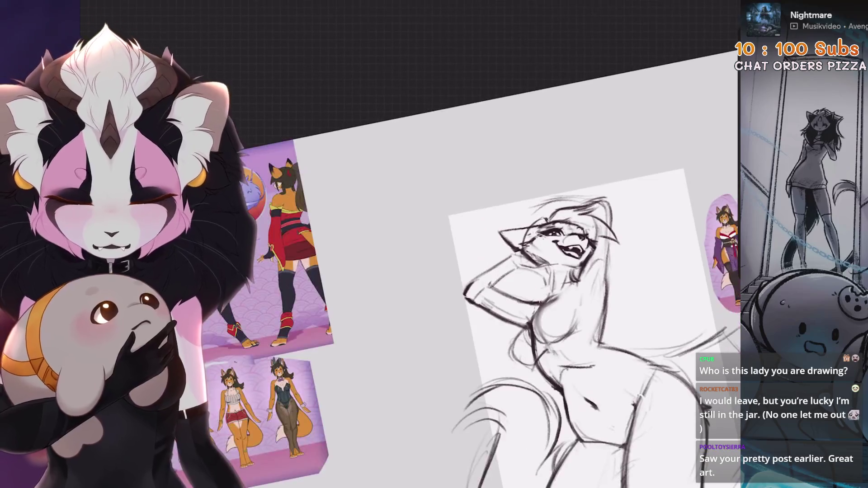
key("ctrl+plus")
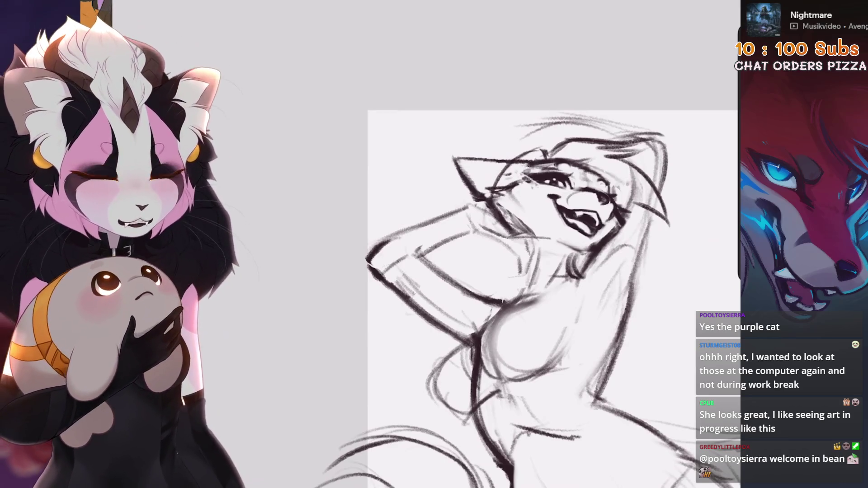
- Zoom out to view the whole fox-girl figure beside the kimono reference
scroll(542, 294, "down", 3)
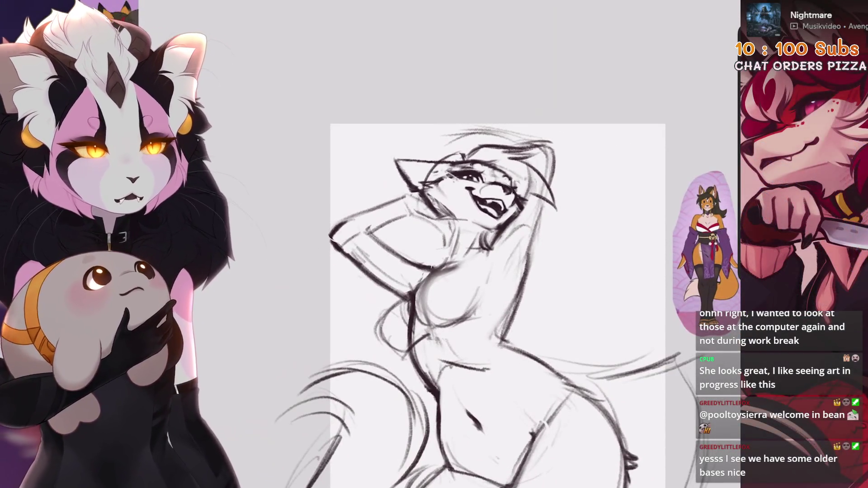
scroll(452, 271, "down", 4)
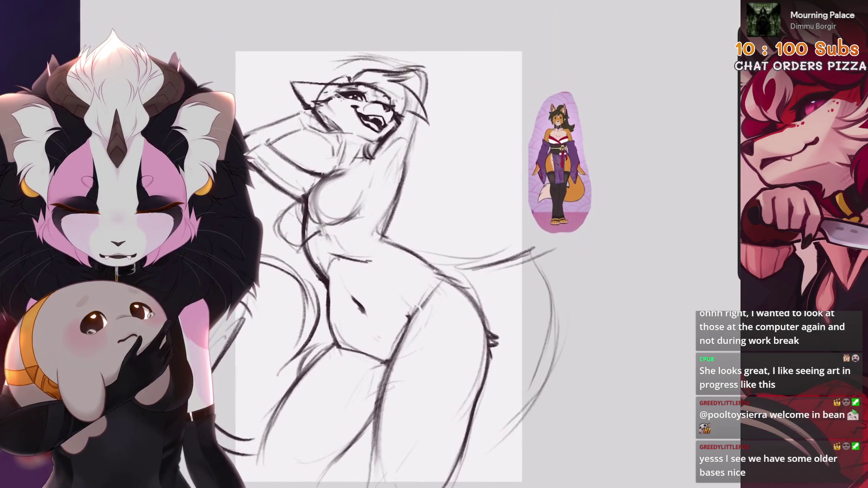
scroll(362, 249, "down", 3)
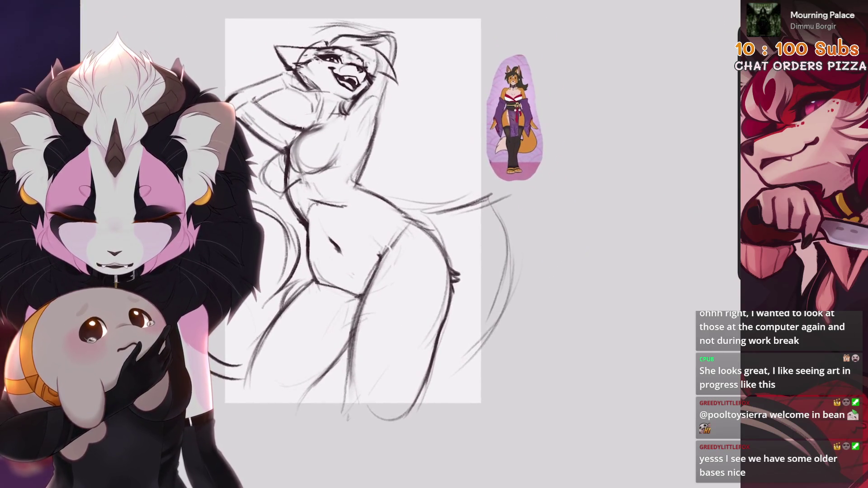
- Shrink the whole New group sketch slightly and move it lower on the page
key("l")
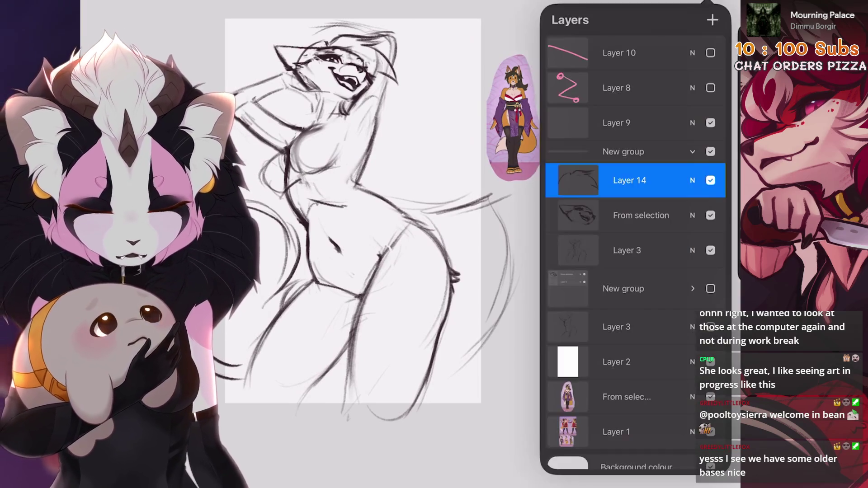
left_click(624, 151)
key("v")
mouse_move(398, 213)
left_mouse_down()
mouse_move(374, 239)
mouse_move(384, 253)
left_mouse_up()
left_click(706, 3)
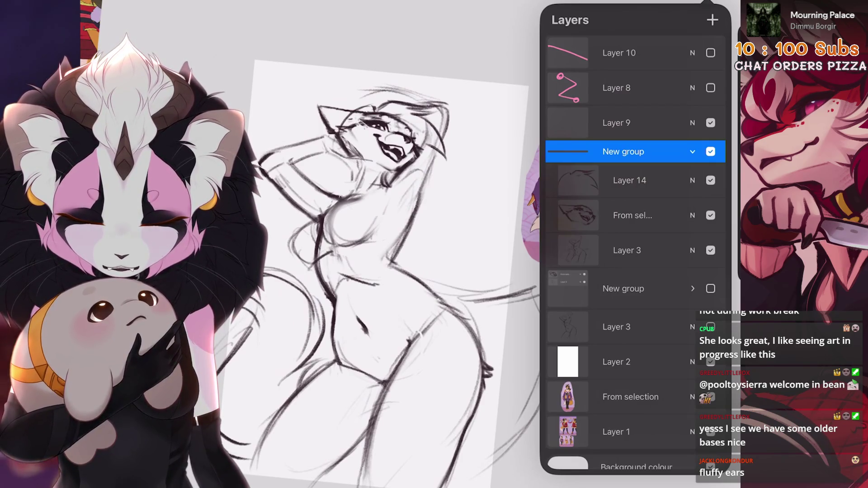
- Scale the From selection head layer up slightly so it fits the body
left_click(633, 215)
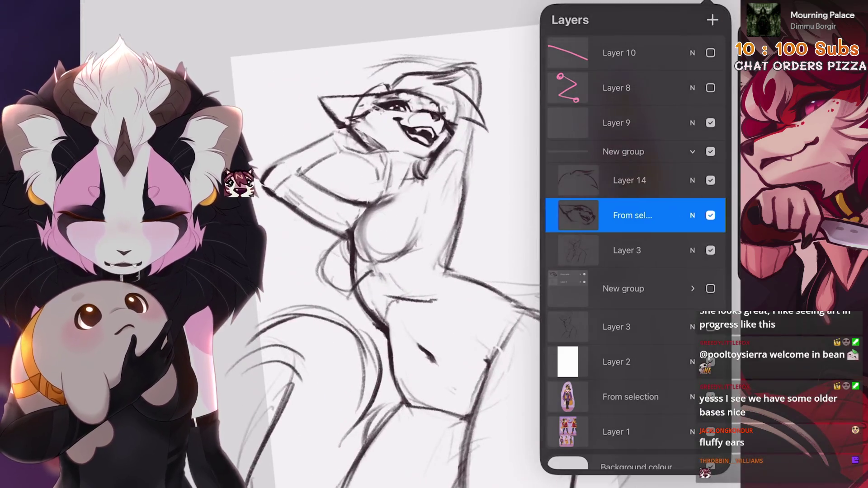
scroll(398, 271, "up", 5)
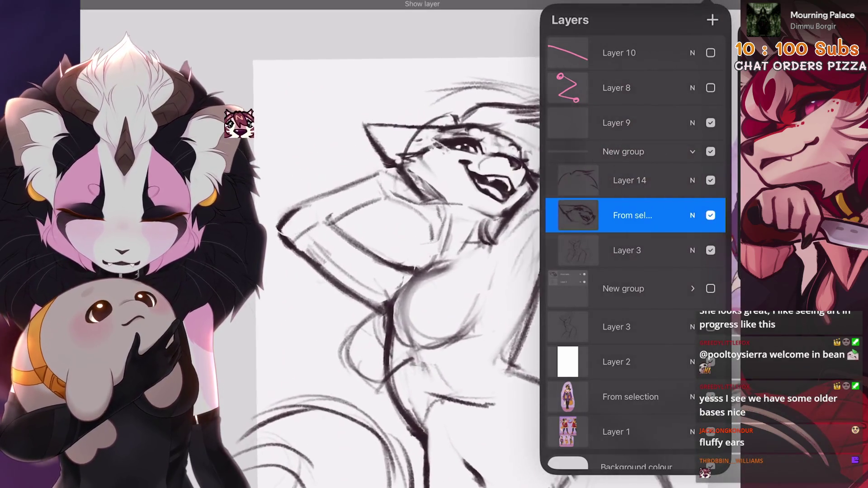
key("v")
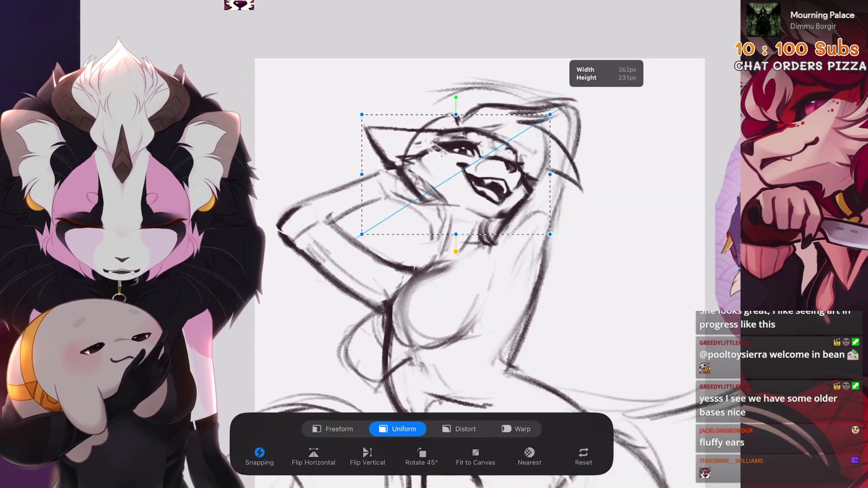
left_click_drag(550, 115, 552, 113)
key("v")
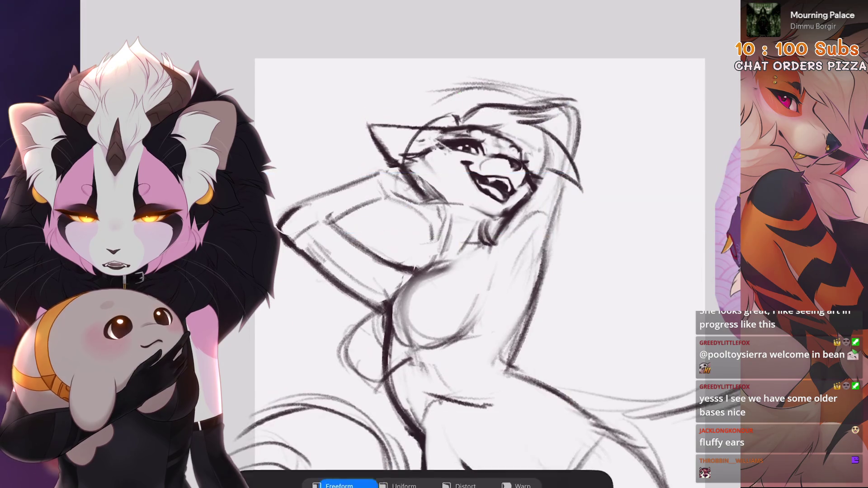
- Redo the stroke near the head, then make Layer 14 active and show its opacity settings
scroll(495, 272, "right", 1)
scroll(474, 272, "down", 3)
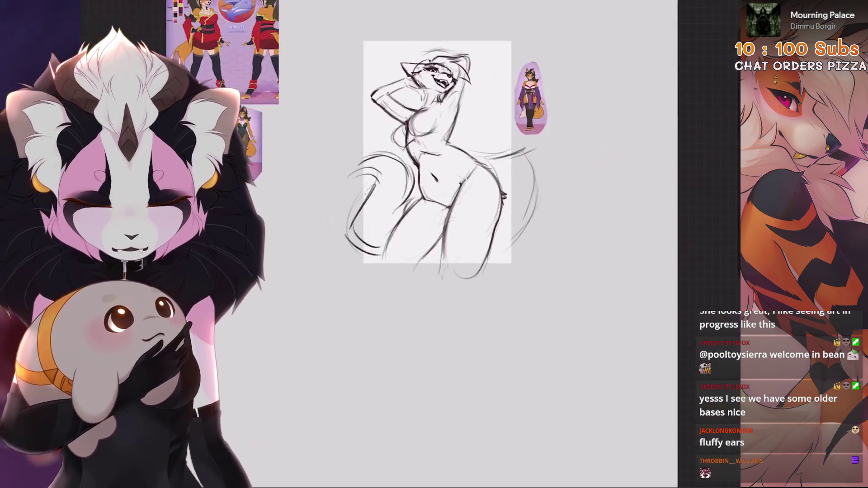
key("ctrl+shift+z")
key("ctrl+shift+z")
scroll(473, 271, "up", 3)
scroll(407, 227, "up", 3)
key("l")
left_click(629, 180)
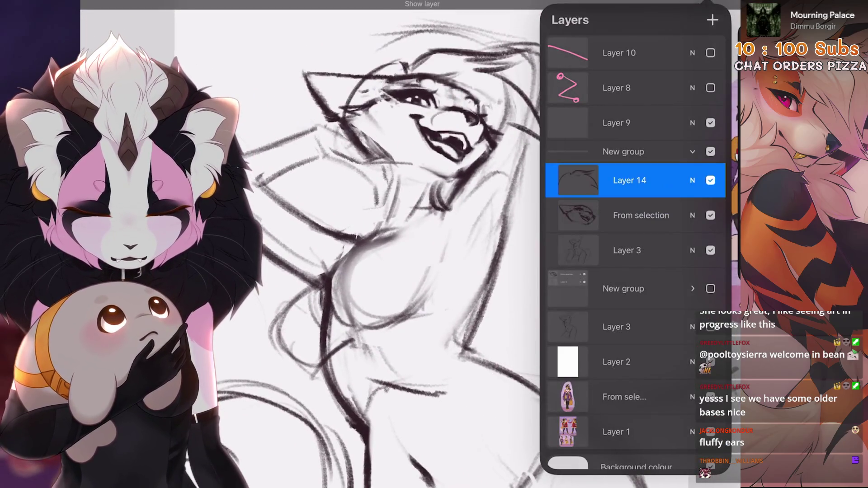
scroll(352, 253, "down", 1)
left_click(692, 180)
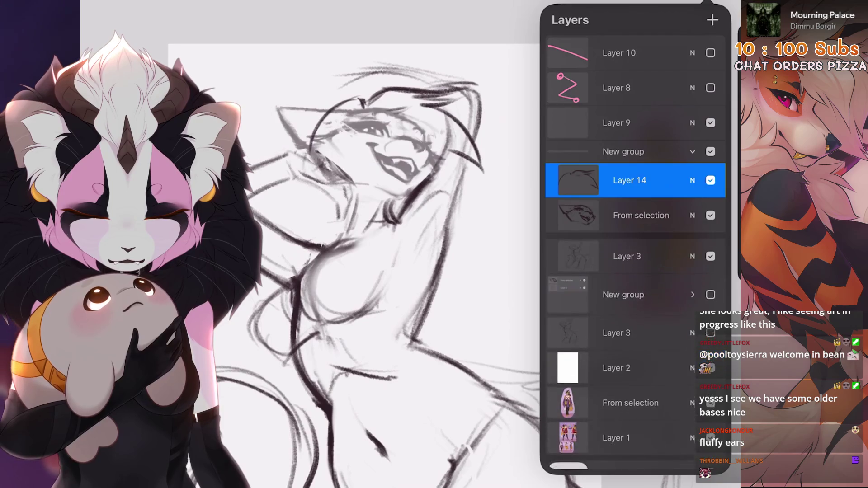
- Switch to a small brush and draw a long curved hair stroke plus one near the raised arm
scroll(389, 272, "up", 3)
key("bracketright")
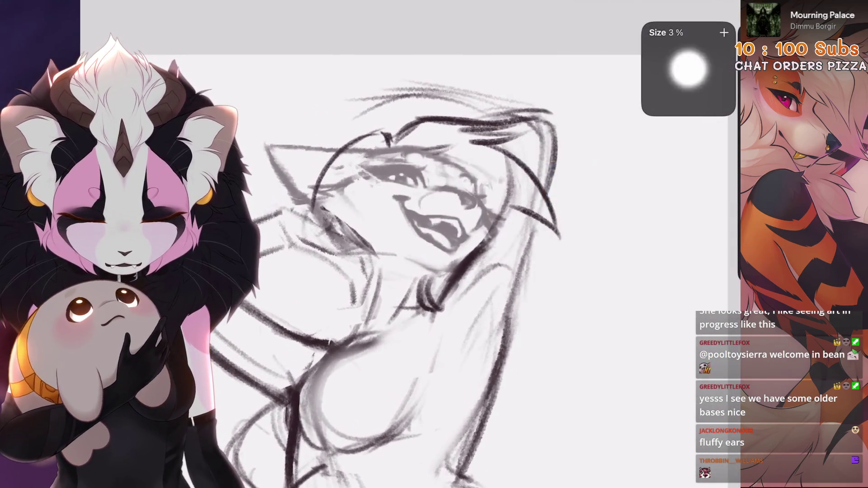
scroll(338, 217, "up", 2)
scroll(452, 226, "up", 2)
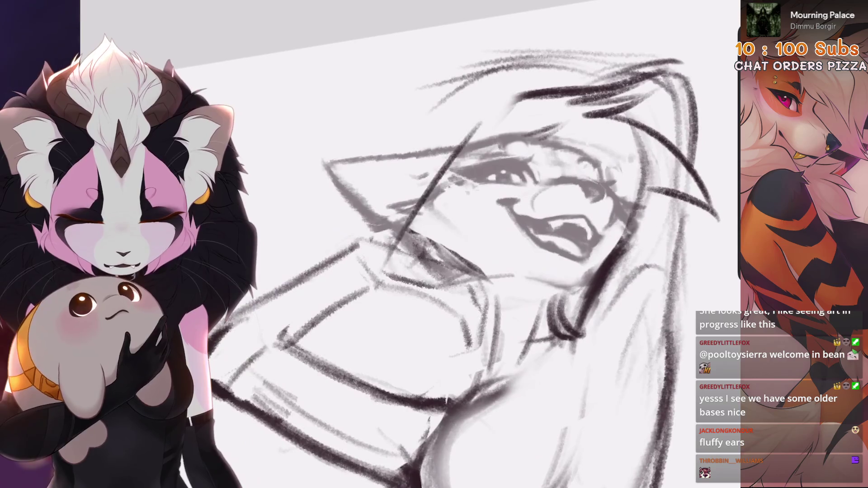
key("ctrl+z")
left_click_drag(434, 167, 362, 303)
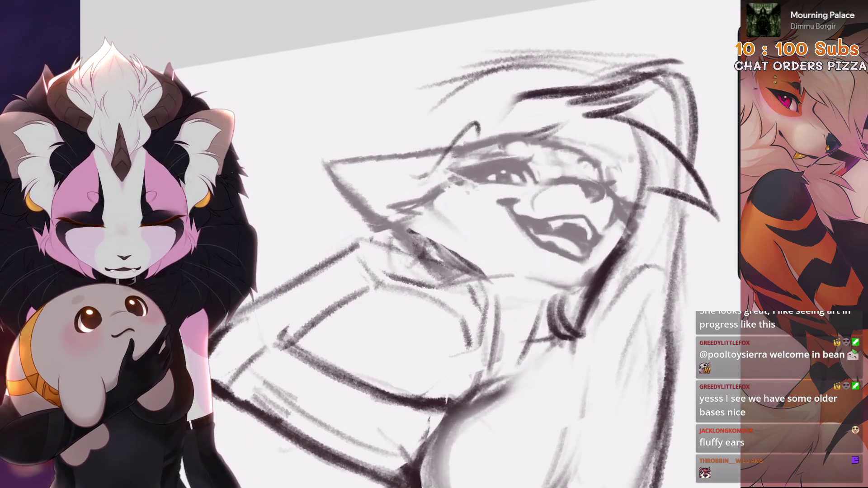
key("ctrl+z")
left_click_drag(450, 146, 325, 267)
mouse_move(382, 222)
left_mouse_down()
mouse_move(343, 350)
mouse_move(410, 183)
left_mouse_up()
- Remove the straight stroke across the face and a rejected curved face stroke
scroll(407, 244, "down", 3)
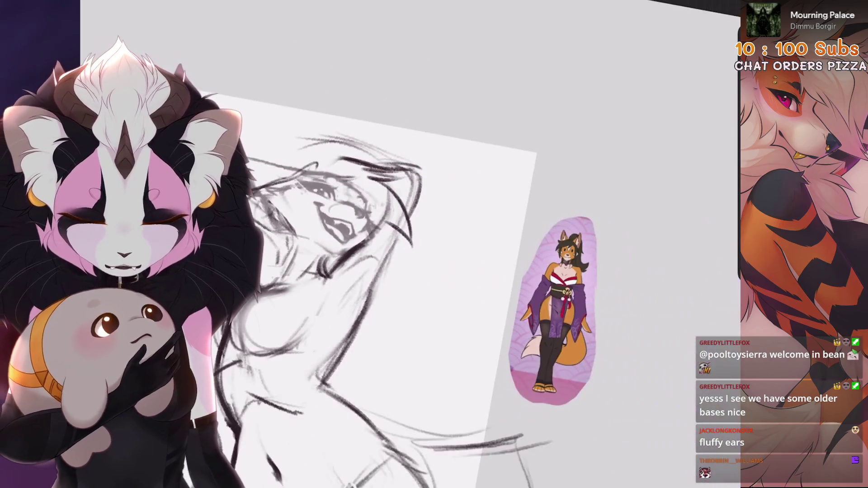
scroll(452, 244, "up", 2)
key("ctrl+z")
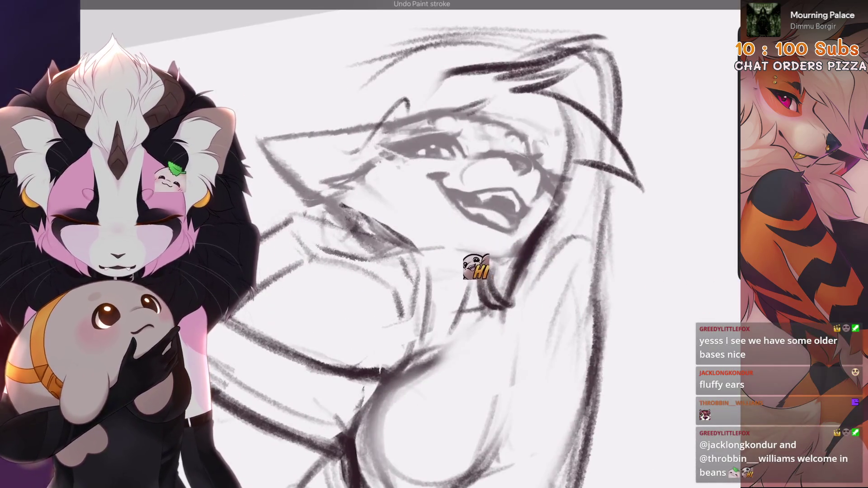
scroll(452, 244, "down", 2)
scroll(452, 245, "up", 3)
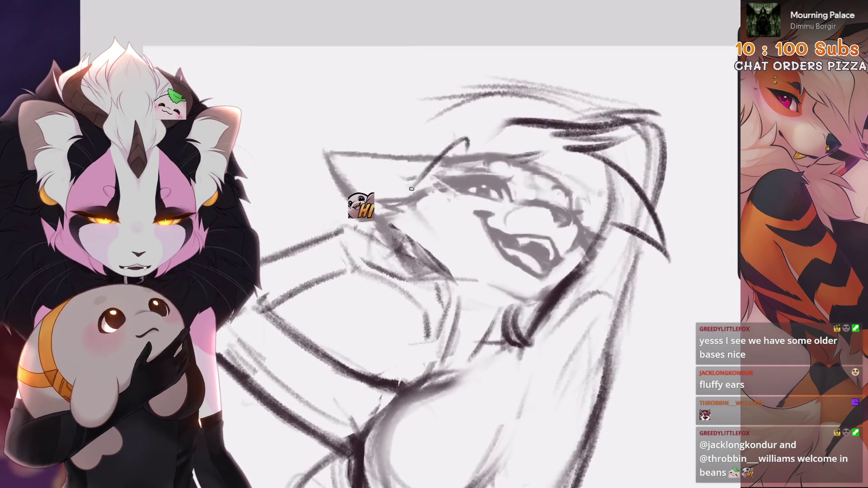
key("ctrl+z")
left_click_drag(465, 144, 348, 253)
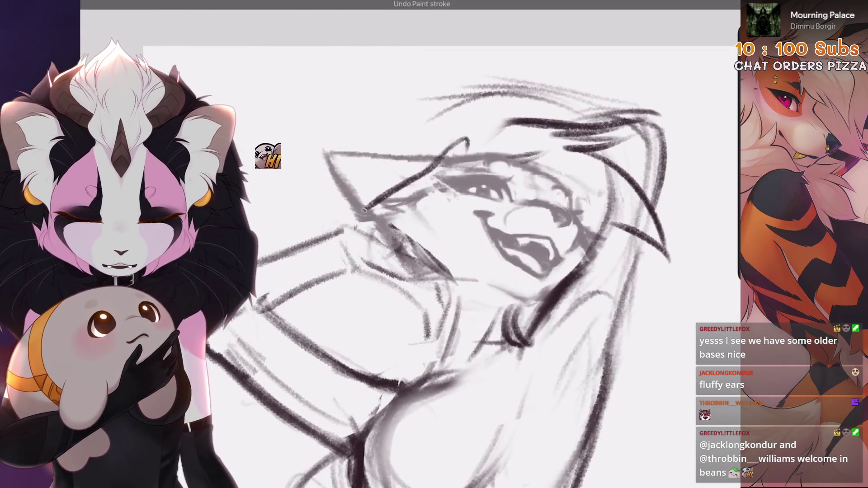
key("ctrl+z")
scroll(427, 230, "down", 2)
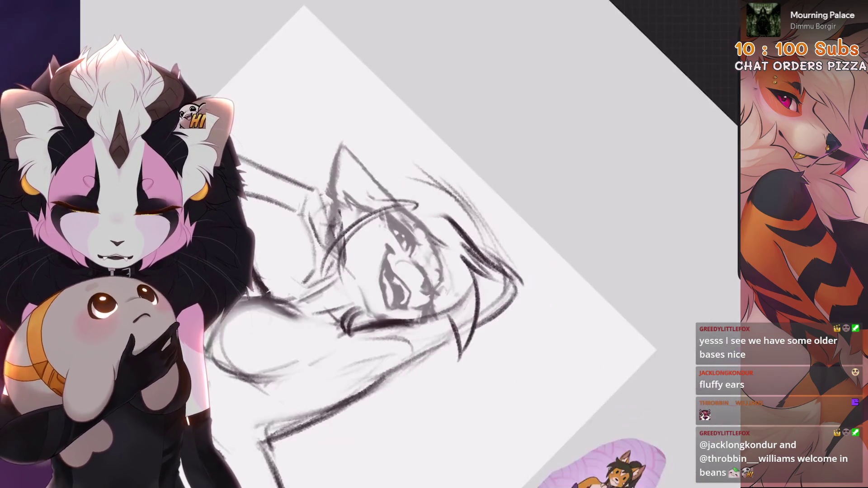
scroll(426, 230, "up", 2)
- Redraw the curved face outline over several tries until its curve looks right
left_click_drag(451, 172, 420, 353)
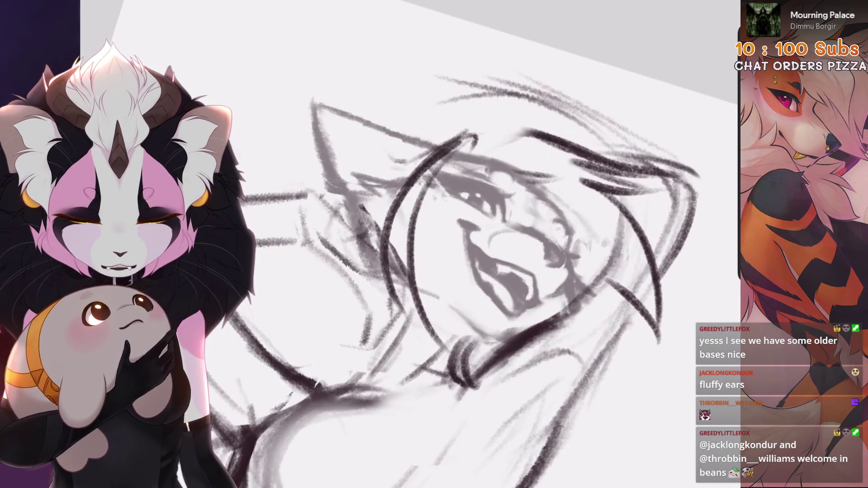
key("ctrl+z")
left_click_drag(477, 134, 452, 323)
left_click_drag(418, 208, 420, 369)
key("ctrl+z")
key("ctrl+z")
key("ctrl+z")
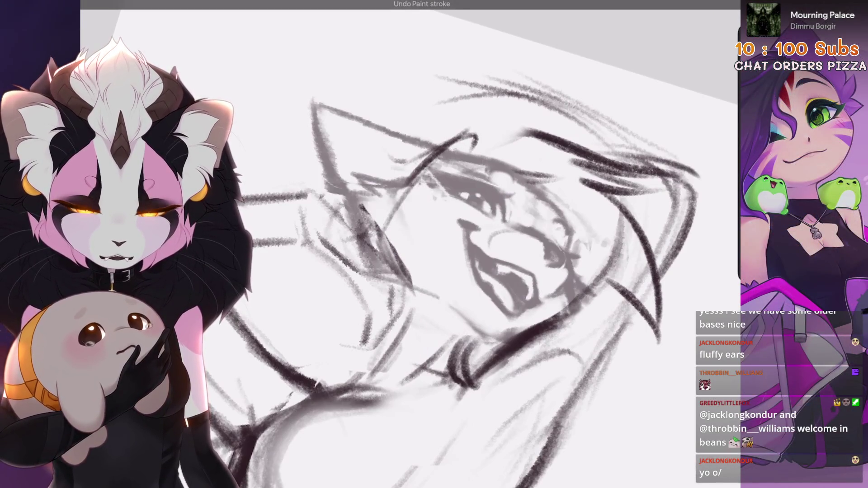
left_click_drag(407, 199, 423, 217)
key("ctrl+z")
mouse_move(472, 136)
left_mouse_down()
mouse_move(409, 337)
mouse_move(423, 364)
left_mouse_up()
left_click_drag(402, 239, 427, 344)
key("ctrl+z")
- Add short strokes along the lower-left curve, the jaw and the face's left side
left_click_drag(409, 180, 400, 203)
left_click_drag(410, 269, 373, 330)
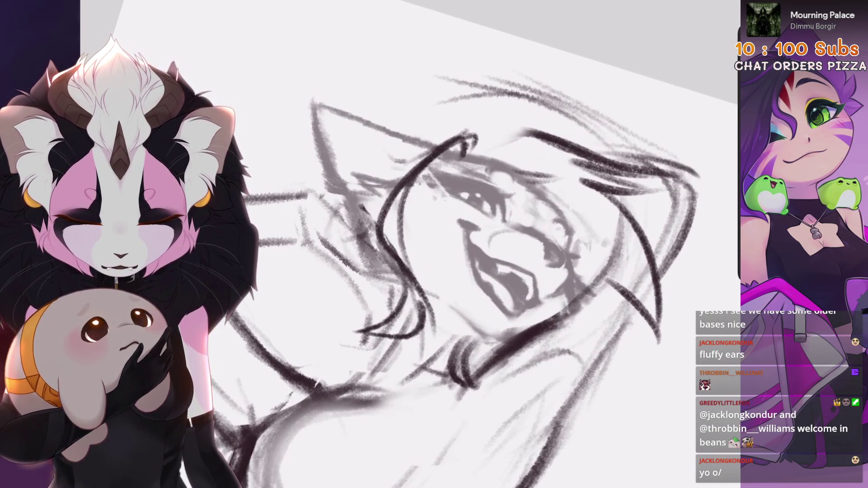
left_click_drag(422, 284, 362, 339)
left_click_drag(432, 167, 403, 272)
left_click_drag(479, 152, 434, 203)
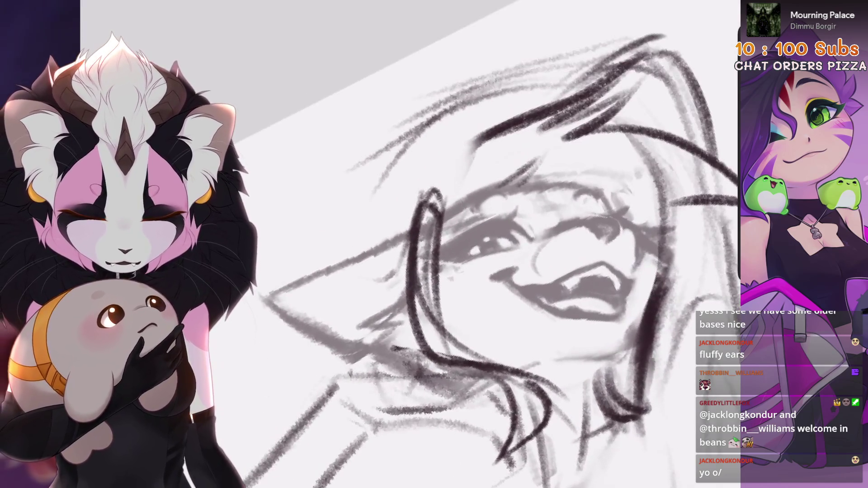
key("ctrl+z")
key("ctrl+z")
- Draw a long curve from the face into the hair, dropping the short and chin strokes
left_click_drag(441, 210, 560, 95)
left_click_drag(520, 118, 451, 125)
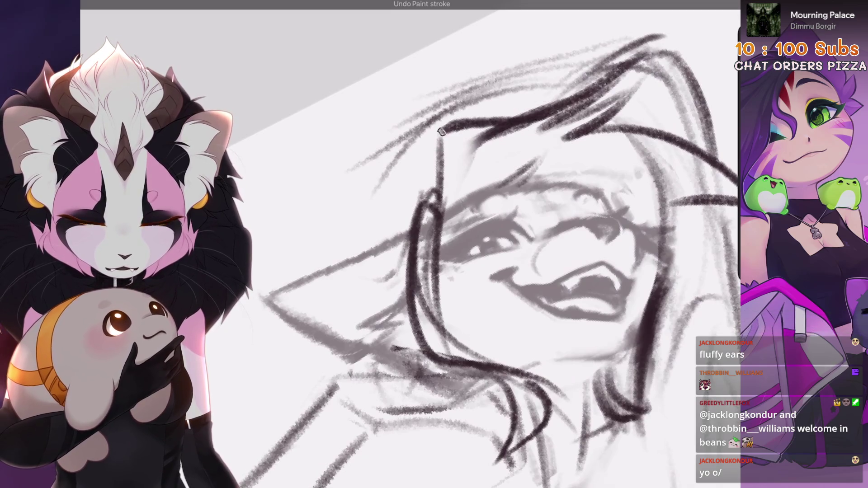
key("ctrl+z")
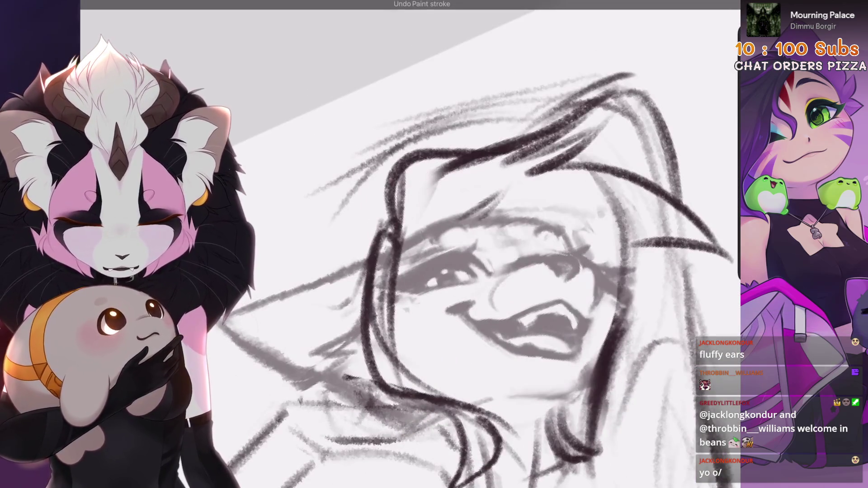
left_click_drag(396, 244, 390, 190)
left_click_drag(497, 244, 453, 226)
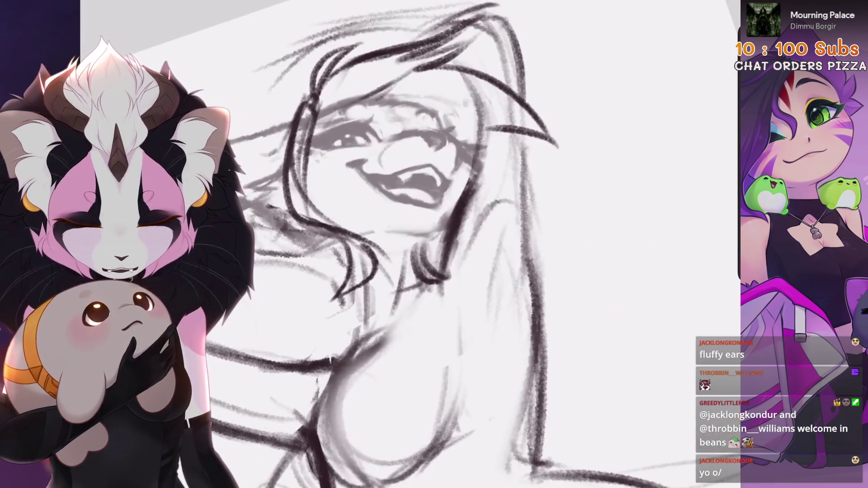
key("ctrl+z")
mouse_move(452, 245)
left_mouse_down()
mouse_move(471, 262)
mouse_move(390, 392)
left_mouse_up()
key("ctrl+z")
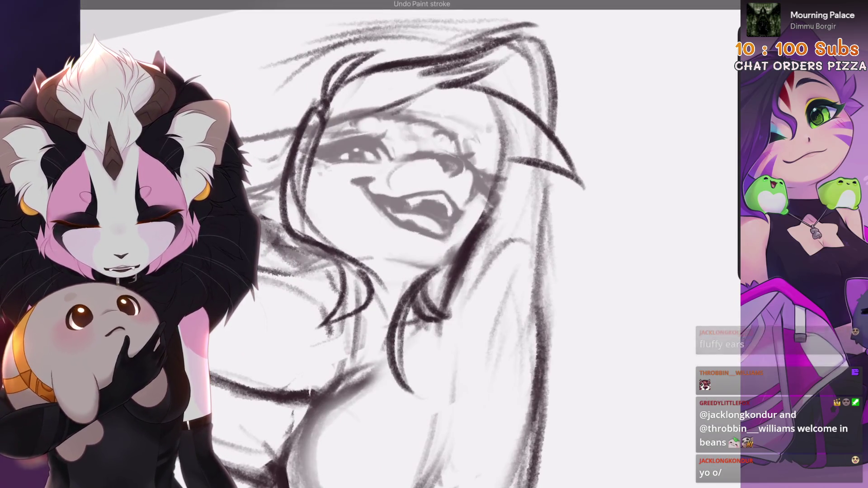
scroll(434, 244, "down", 3)
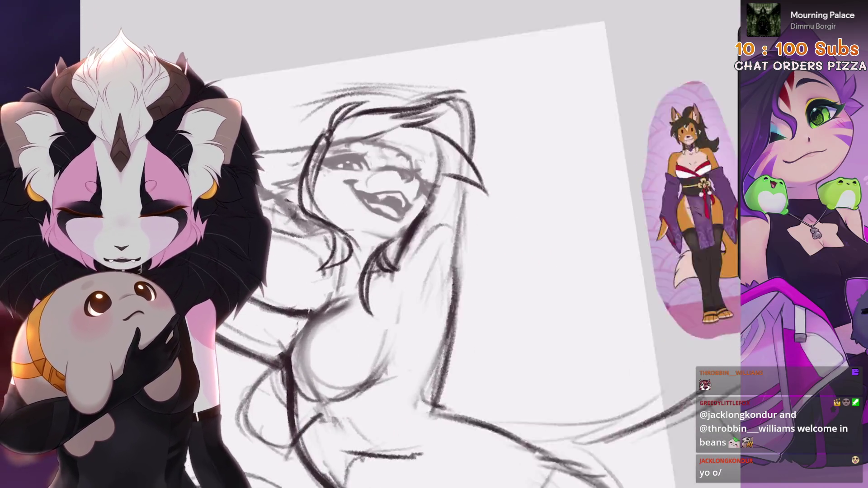
mouse_move(435, 244)
left_mouse_down()
mouse_move(398, 281)
mouse_move(407, 253)
mouse_move(452, 235)
mouse_move(542, 271)
left_mouse_up()
scroll(434, 271, "up", 5)
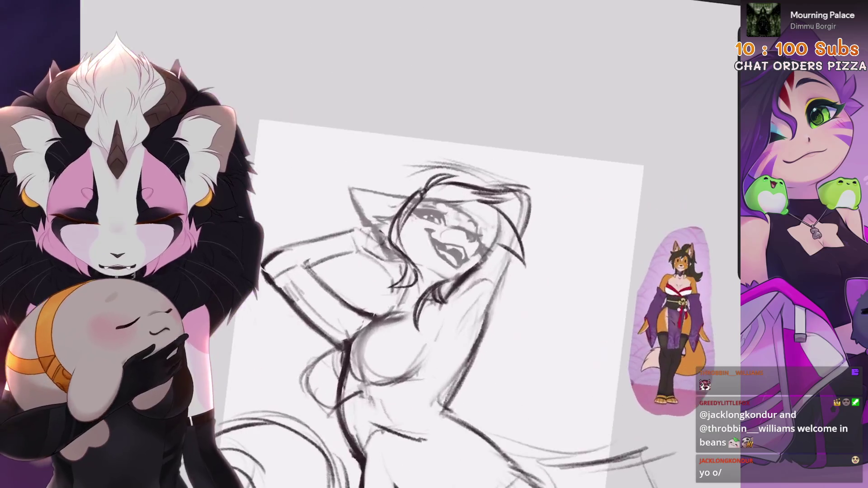
- Undo the small stroke near the hair and the one near the head
key("ctrl+z")
key("ctrl+z")
left_click_drag(434, 244, 421, 235)
key("ctrl+z")
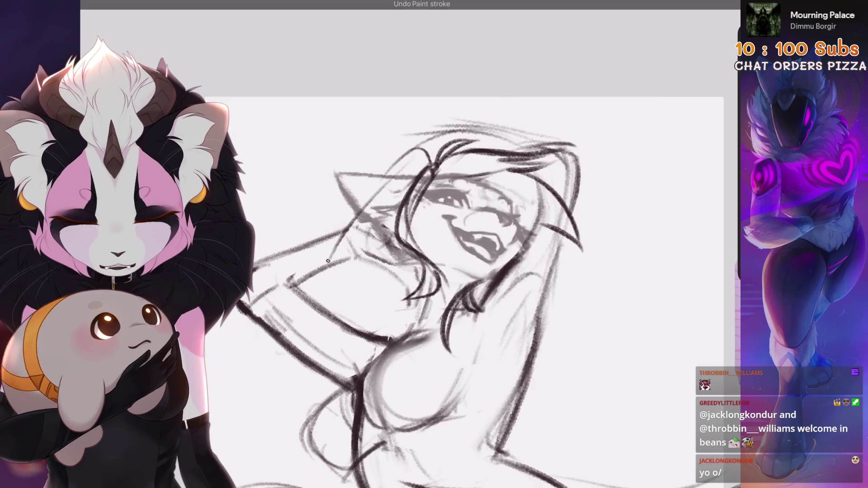
scroll(328, 332, "down", 2)
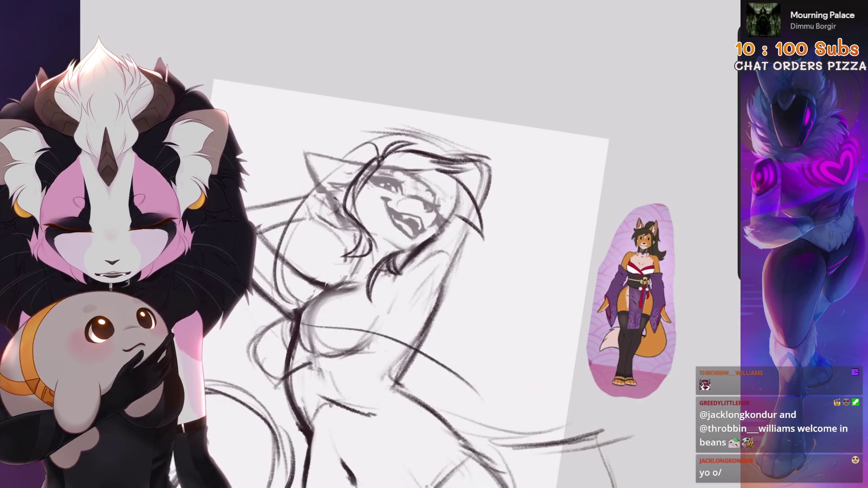
- Replace the torso strokes with two fresh strokes, then turn the canvas upside down
left_click_drag(434, 245, 407, 226)
key("ctrl+z")
key("ctrl+z")
left_click_drag(346, 312, 533, 272)
left_click_drag(438, 223, 533, 166)
mouse_move(357, 172)
left_mouse_down()
mouse_move(371, 176)
mouse_move(569, 122)
left_mouse_up()
mouse_move(497, 244)
left_mouse_down()
mouse_move(452, 226)
mouse_move(429, 235)
mouse_move(429, 244)
left_mouse_up()
- Sketch thin curved hair strands beside the figure with the pencil brush
key("ctrl+z")
left_click_drag(474, 121, 380, 312)
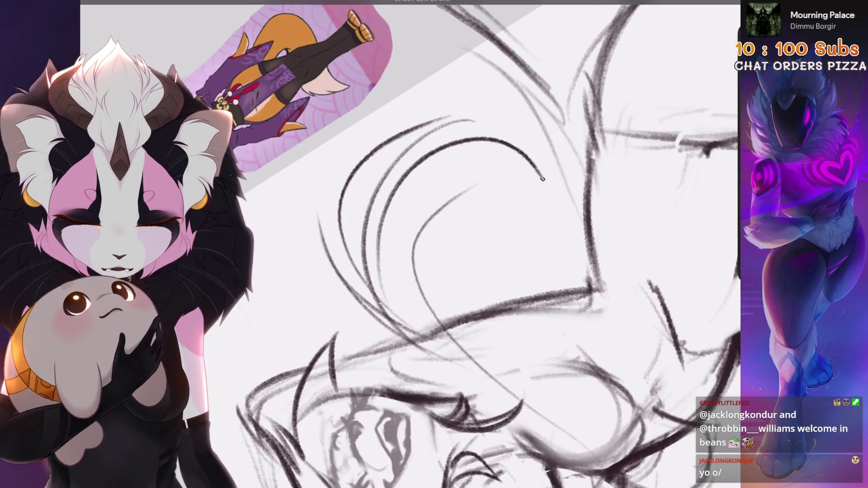
key("ctrl+z")
key("ctrl+z")
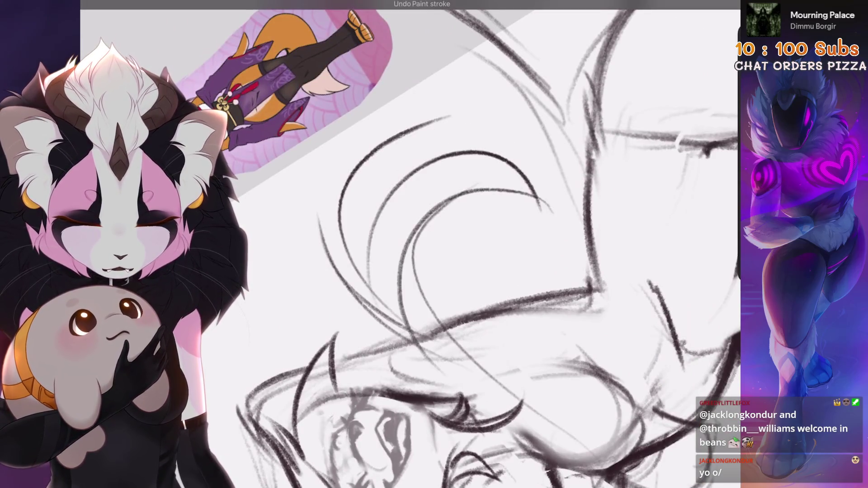
left_click_drag(452, 245, 416, 271)
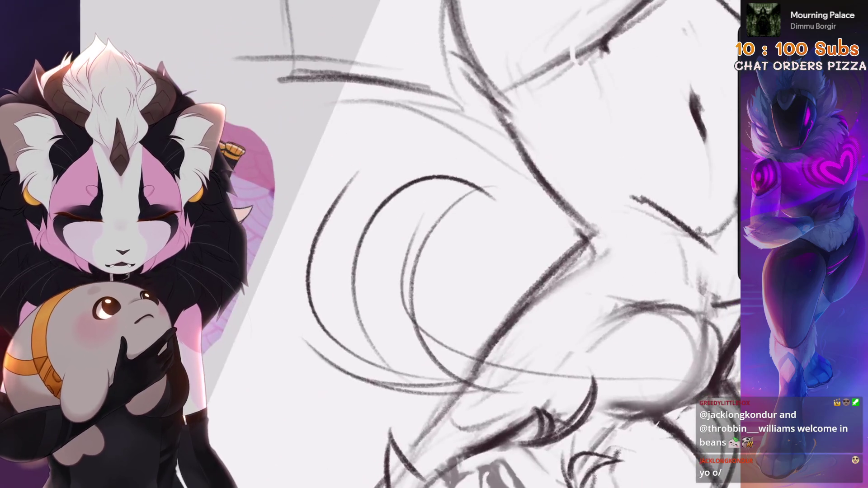
left_click_drag(494, 236, 529, 244)
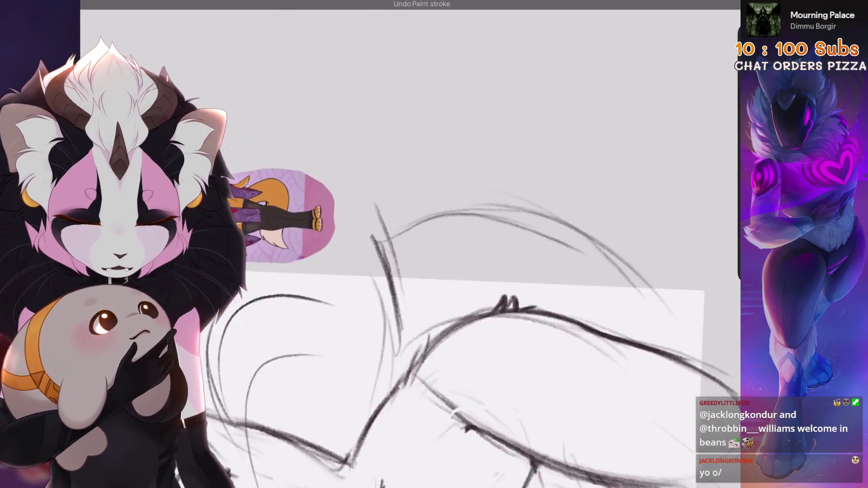
mouse_move(452, 271)
left_mouse_down()
mouse_move(498, 235)
mouse_move(461, 253)
mouse_move(479, 271)
left_mouse_up()
left_click_drag(439, 206, 444, 309)
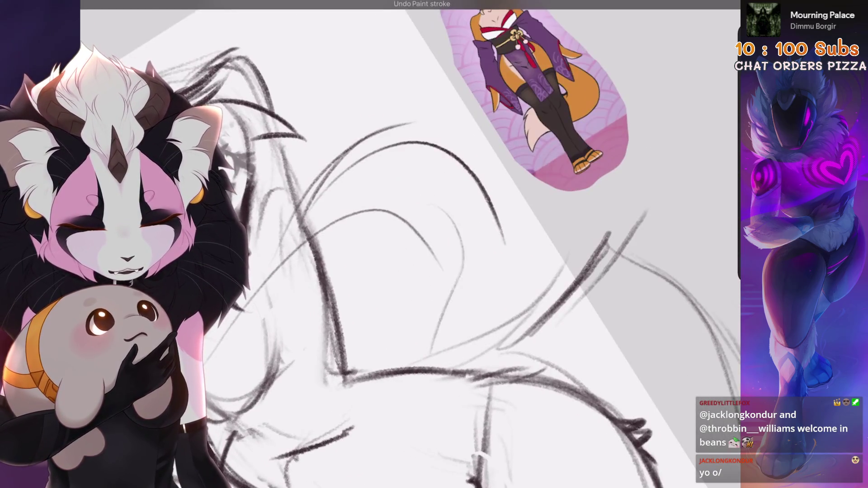
left_click_drag(508, 227, 457, 199)
left_click_drag(425, 334, 447, 189)
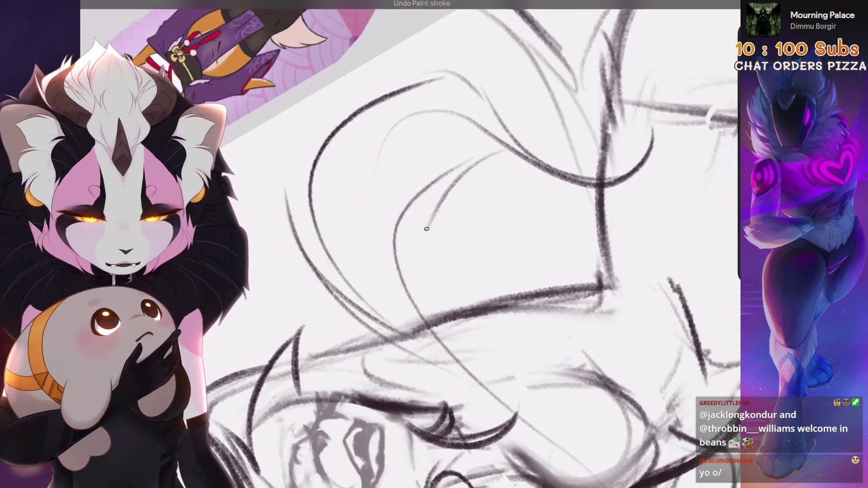
- Draw a long curved strand from above the head, retrying the leftward-sweeping strands
left_click_drag(484, 163, 469, 373)
key("ctrl+z")
left_click_drag(500, 149, 469, 373)
mouse_move(480, 130)
left_mouse_down()
mouse_move(398, 253)
mouse_move(407, 180)
mouse_move(395, 253)
left_mouse_up()
key("ctrl+z")
mouse_move(453, 226)
left_mouse_down()
mouse_move(416, 244)
mouse_move(398, 235)
mouse_move(407, 244)
mouse_move(452, 226)
left_mouse_up()
mouse_move(506, 136)
left_mouse_down()
mouse_move(414, 141)
mouse_move(398, 226)
left_mouse_up()
key("ctrl+z")
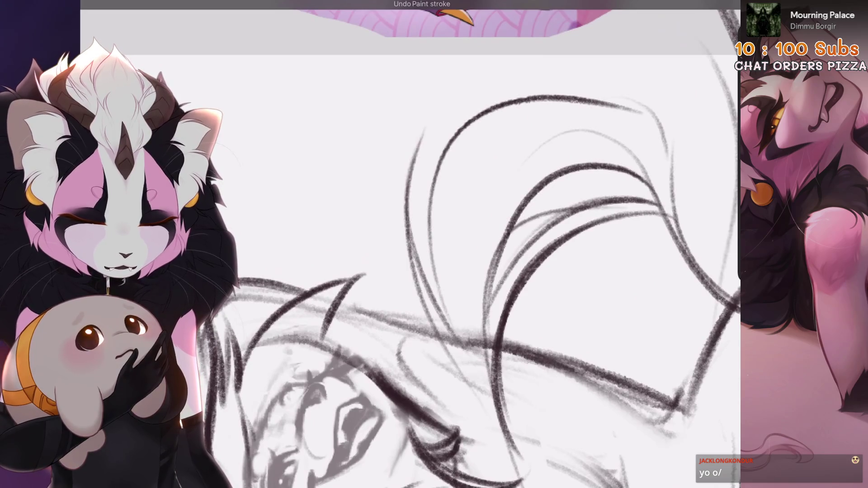
mouse_move(452, 226)
left_mouse_down()
mouse_move(425, 244)
mouse_move(455, 266)
mouse_move(379, 341)
left_mouse_up()
- Darken curves among the flowing strands and add one more thin strand
left_click_drag(455, 247, 374, 347)
left_click_drag(407, 272, 452, 180)
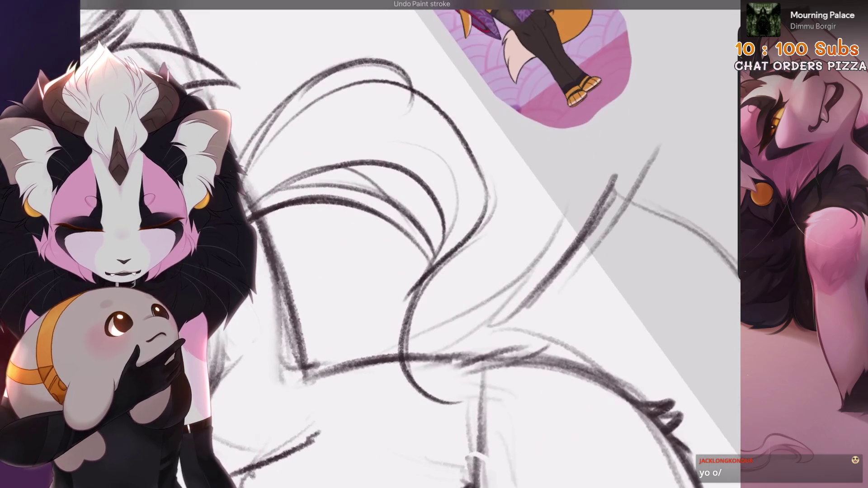
mouse_move(434, 245)
left_mouse_down()
mouse_move(407, 253)
mouse_move(453, 226)
mouse_move(429, 246)
left_mouse_up()
left_click_drag(420, 192, 397, 346)
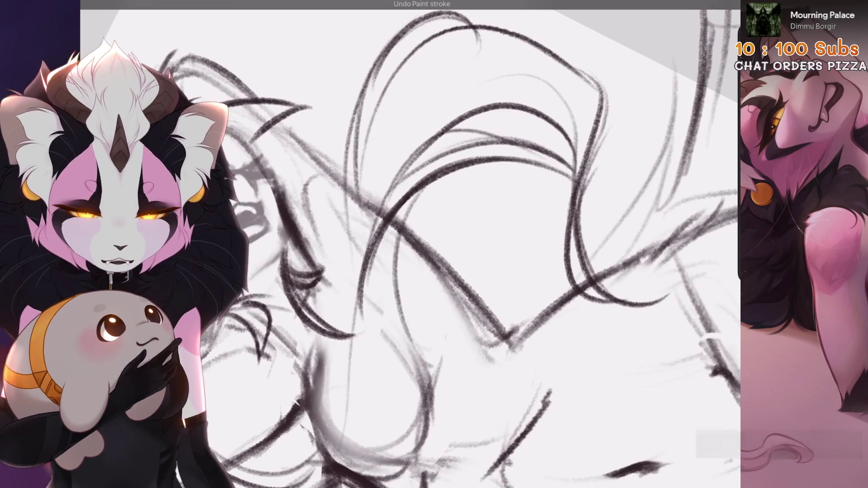